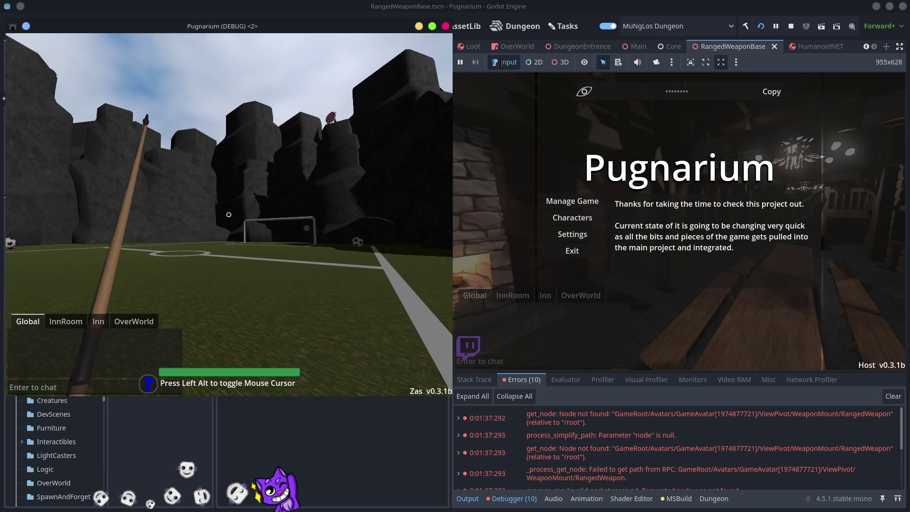
# - Adjust the system volume, then walk forward and fire a charged bow shot in the running game
pyautogui.hotkey('alt', 'Tab')
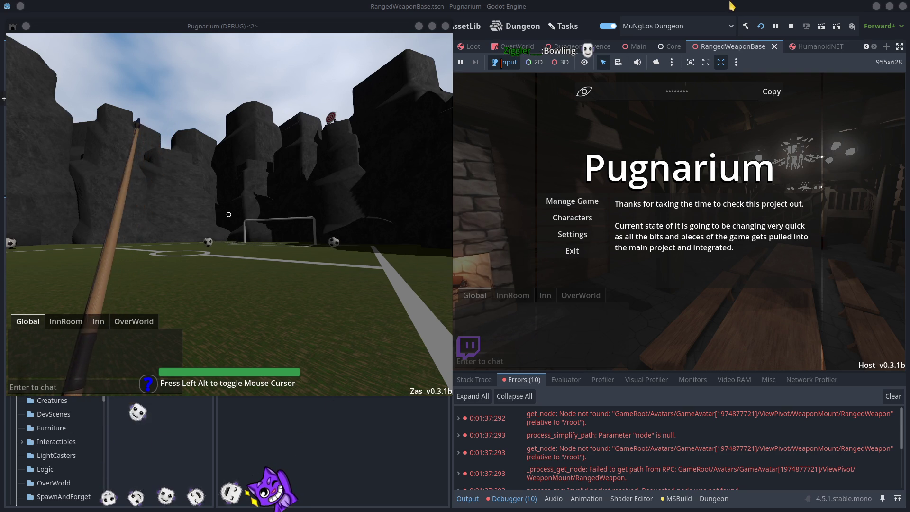
pyautogui.press('XF86AudioLowerVolume')
pyautogui.press('XF86AudioRaiseVolume')
pyautogui.press('XF86AudioRaiseVolume')
pyautogui.press('XF86AudioRaiseVolume')
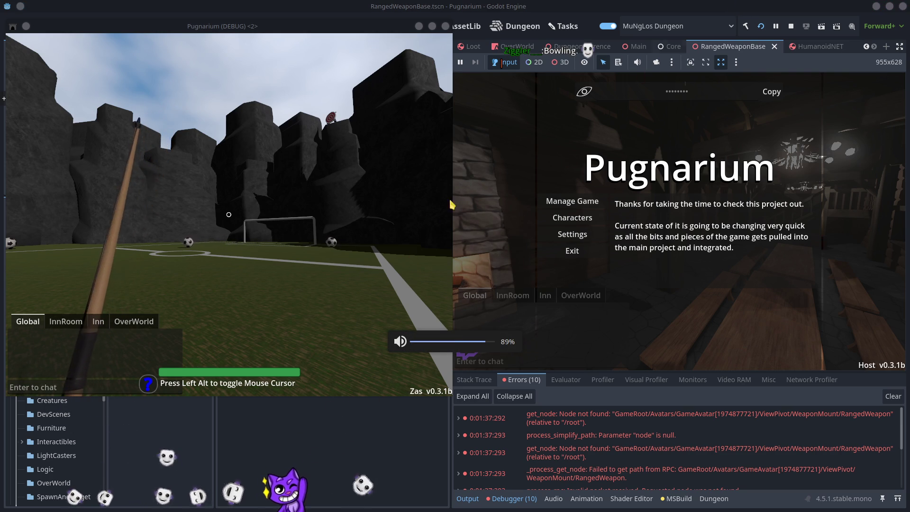
pyautogui.click(318, 231)
pyautogui.press('w')
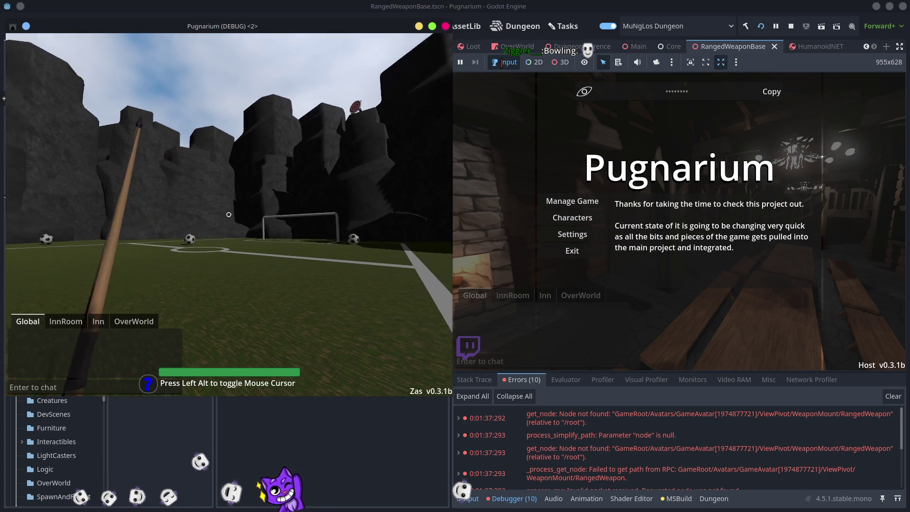
pyautogui.click(229, 215)
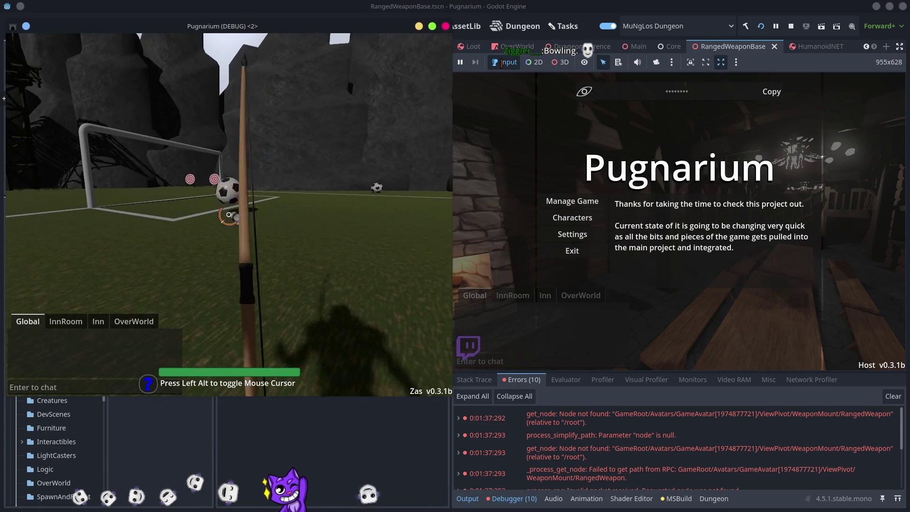
pyautogui.moveTo(229, 214)
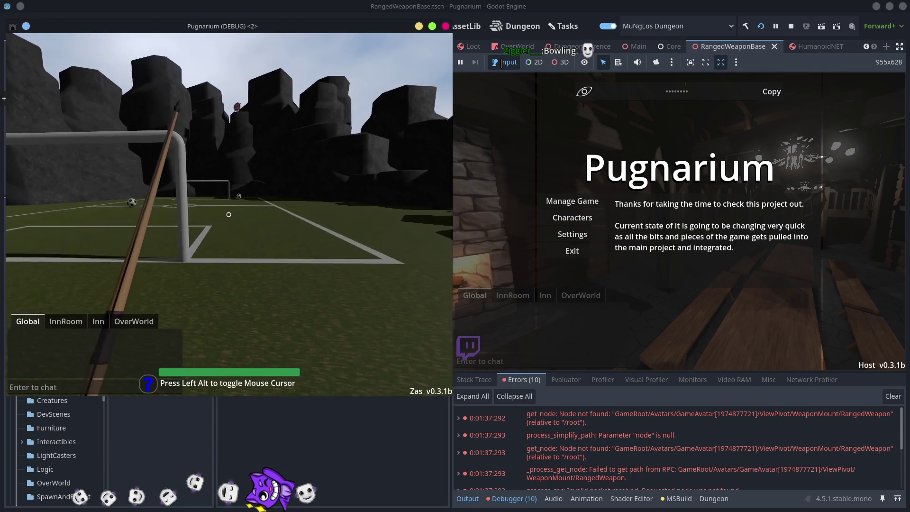
pyautogui.click(229, 214)
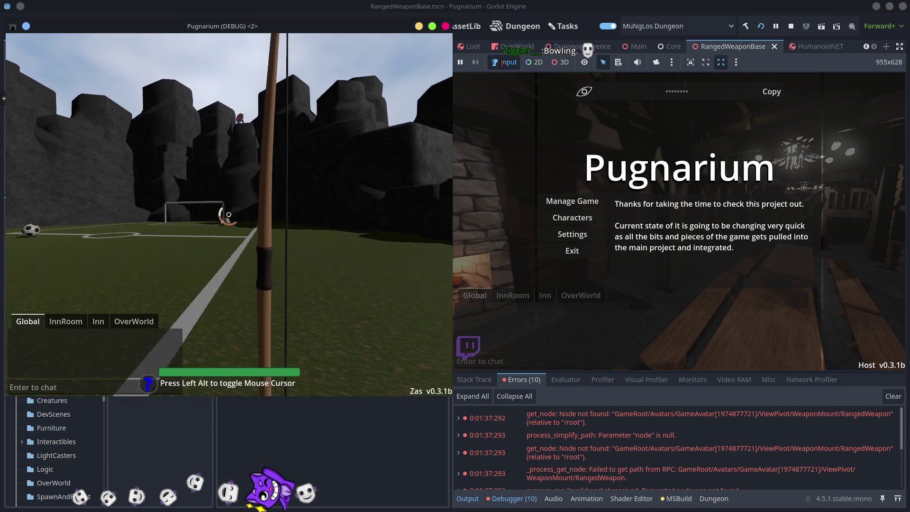
pyautogui.moveTo(228, 214)
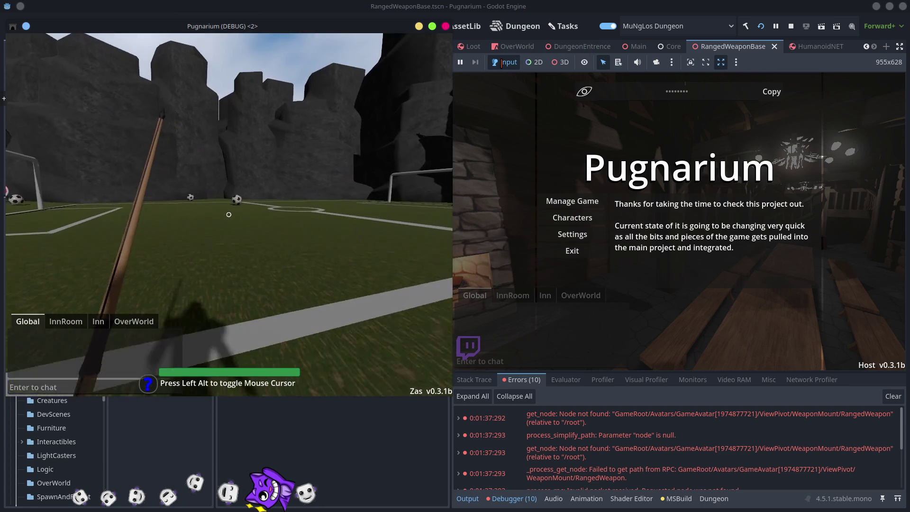
# - Walk the character past the goal, up the ladder and along the walkway toward the inn
pyautogui.press('w')
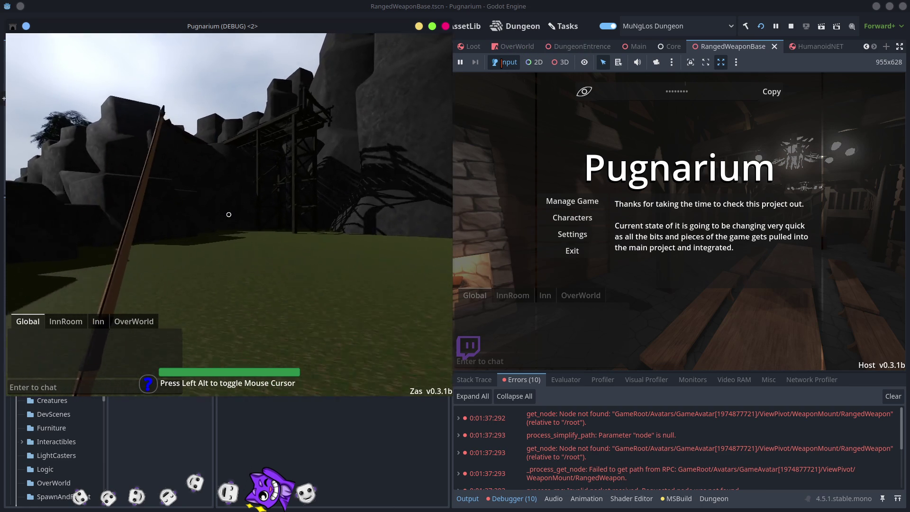
pyautogui.press('w')
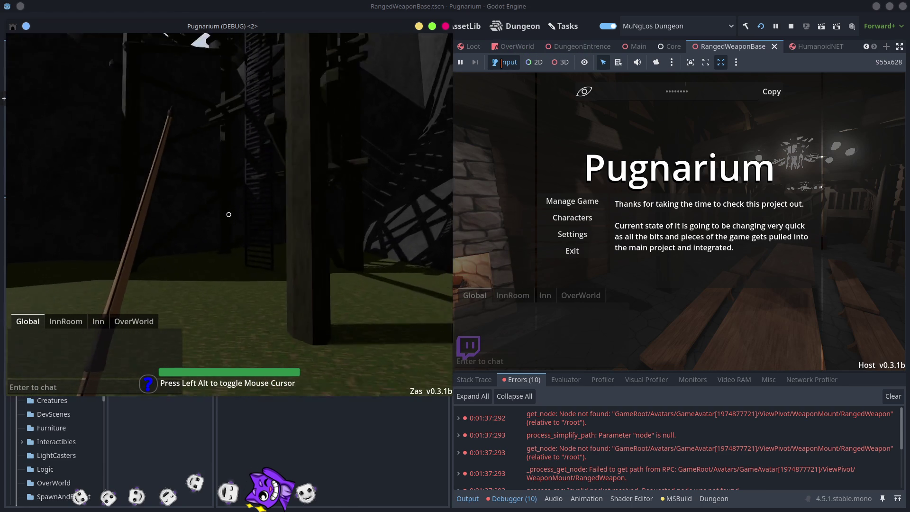
pyautogui.press('w')
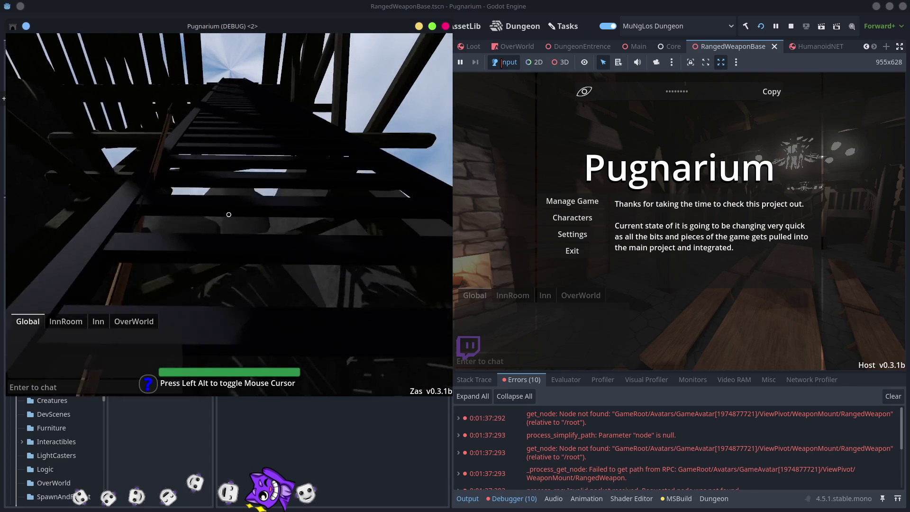
pyautogui.press('w')
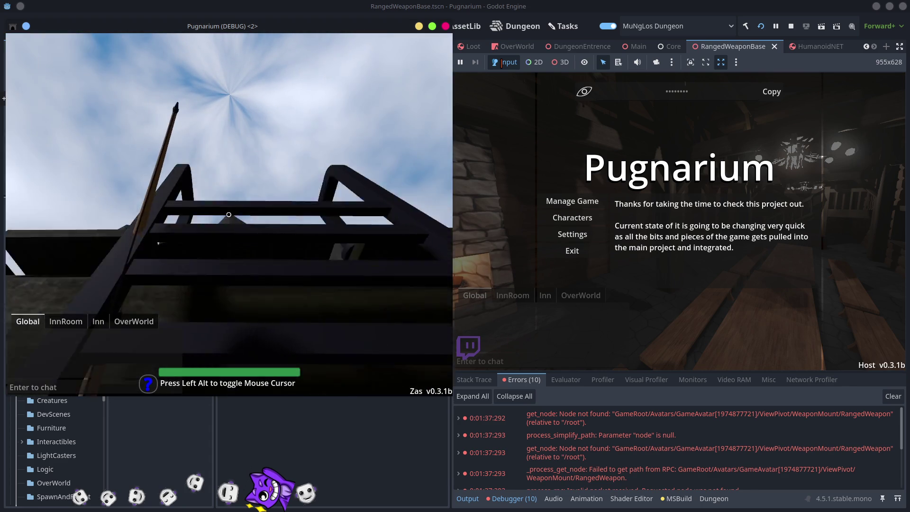
pyautogui.press('w')
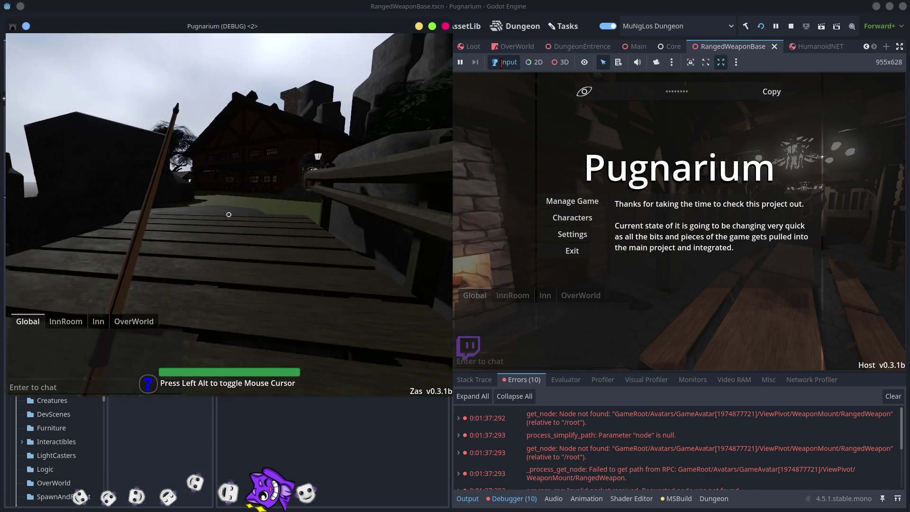
# - Stop the running game and close its debug window
pyautogui.press('alt')
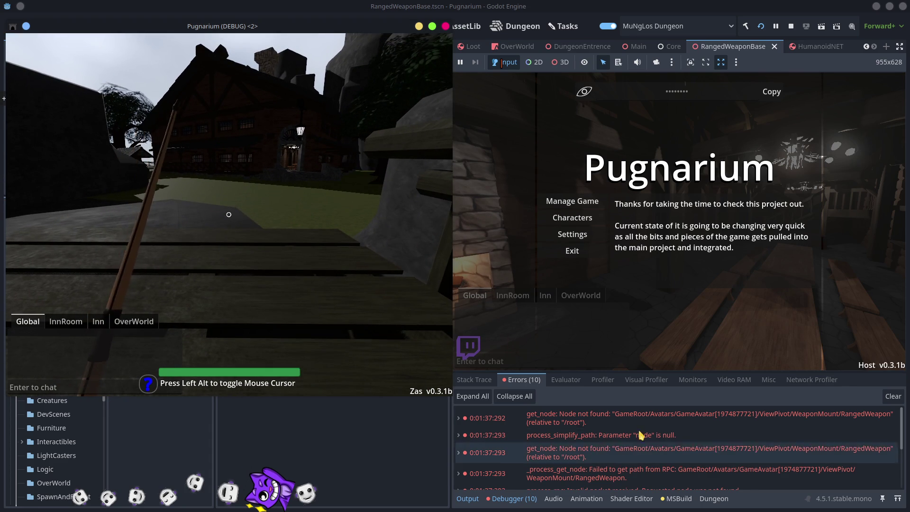
pyautogui.scroll(-3, 708, 448)
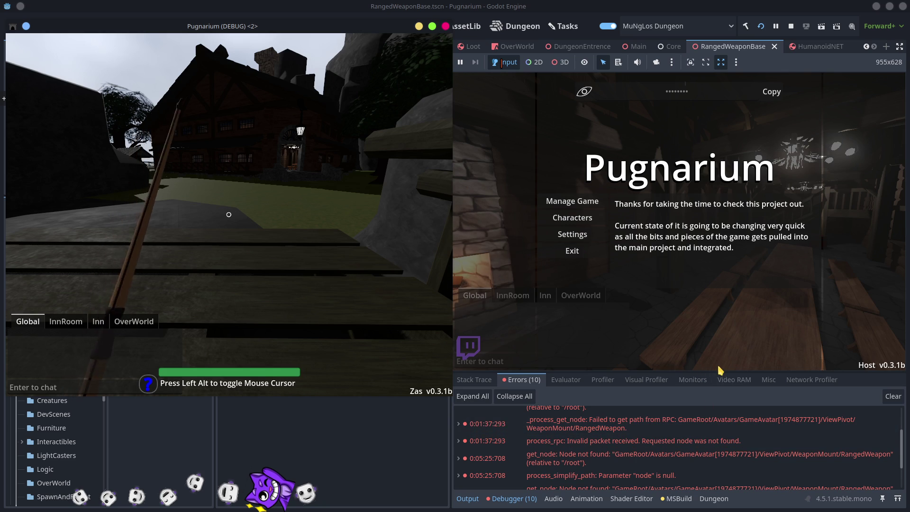
pyautogui.click(790, 25)
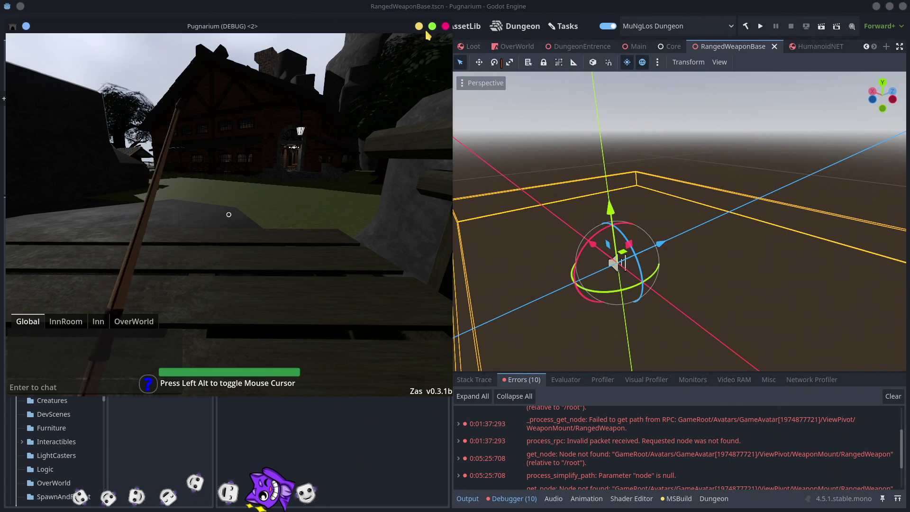
pyautogui.click(445, 27)
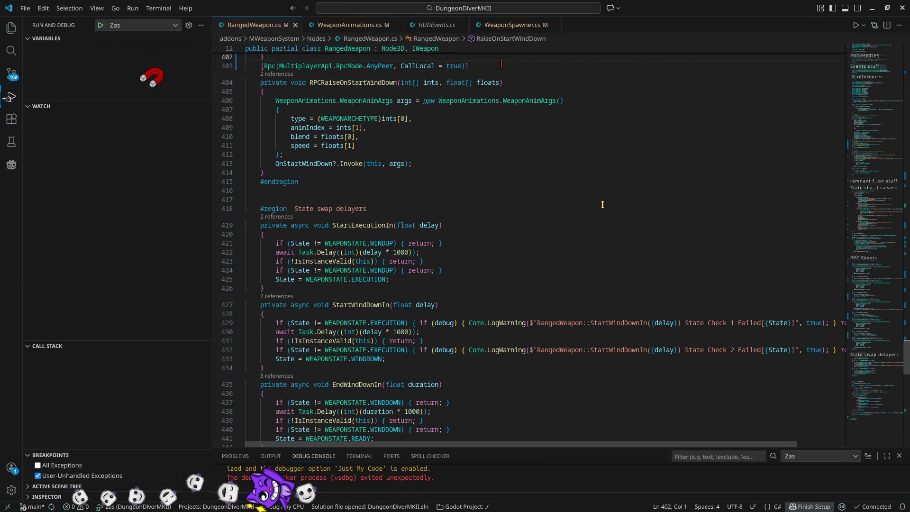
# - Locate line 87 in RangedWeapon's _Ready where State is set to READY
pyautogui.scroll(20, 676, 247)
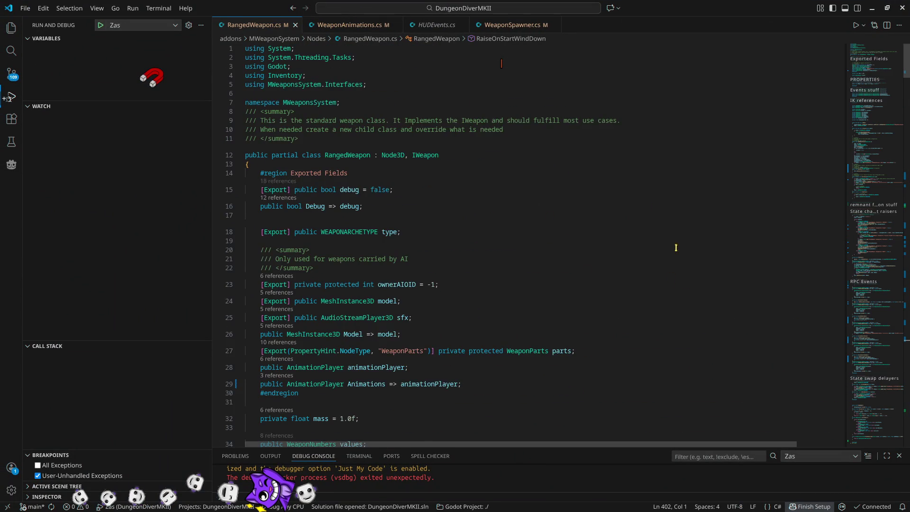
pyautogui.scroll(-15, 676, 247)
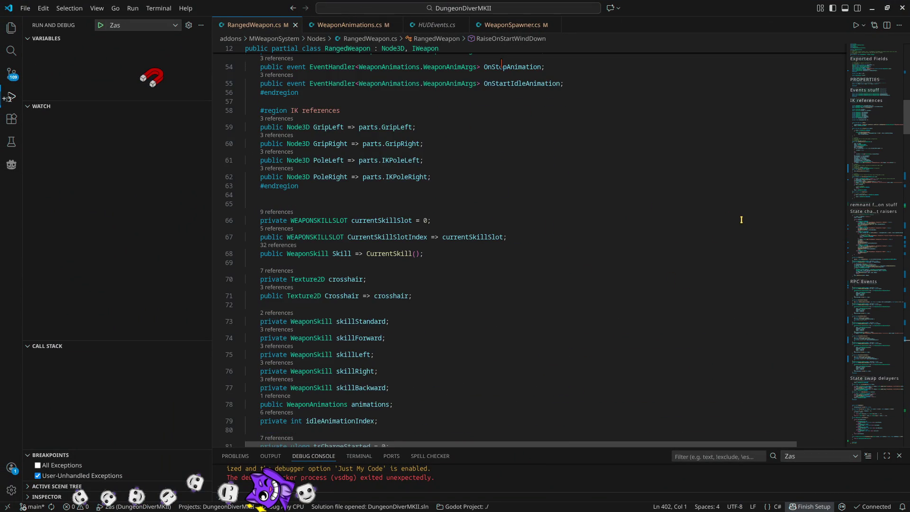
pyautogui.scroll(-4, 742, 219)
pyautogui.scroll(-3, 667, 267)
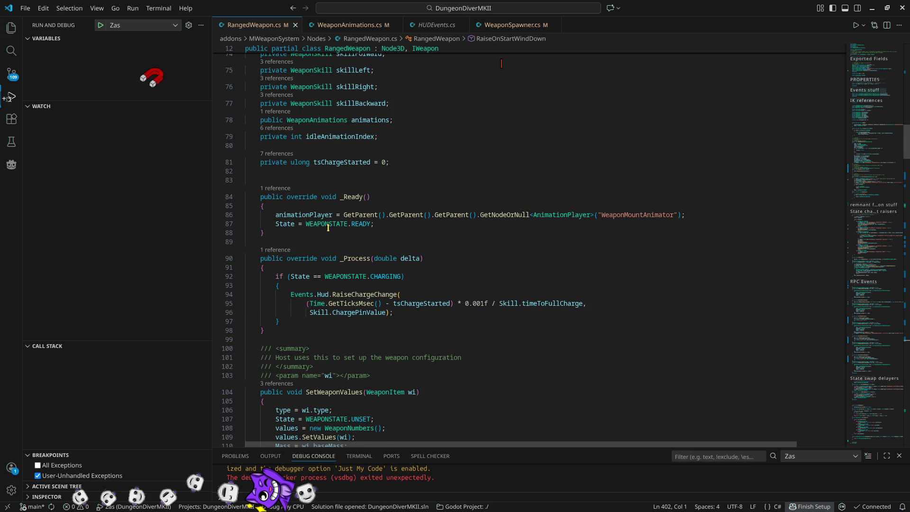
pyautogui.click(288, 223)
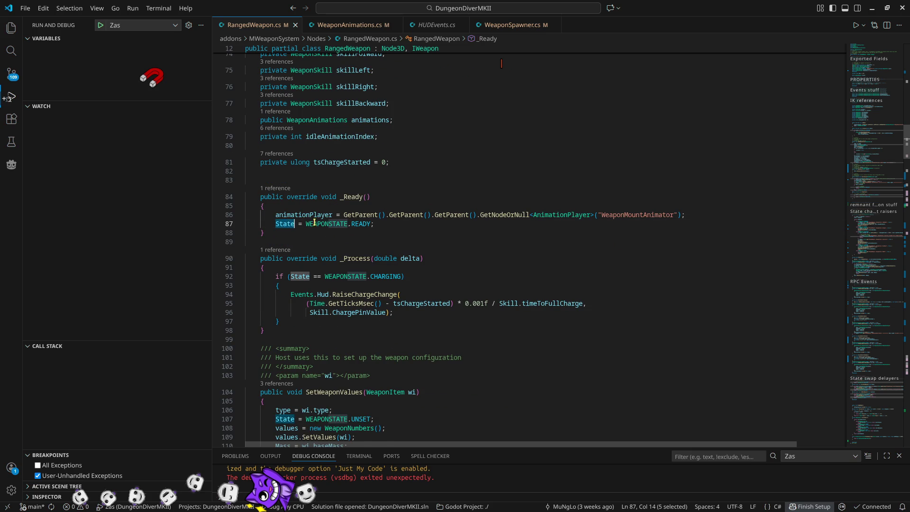
pyautogui.doubleClick(362, 226)
pyautogui.click(281, 222)
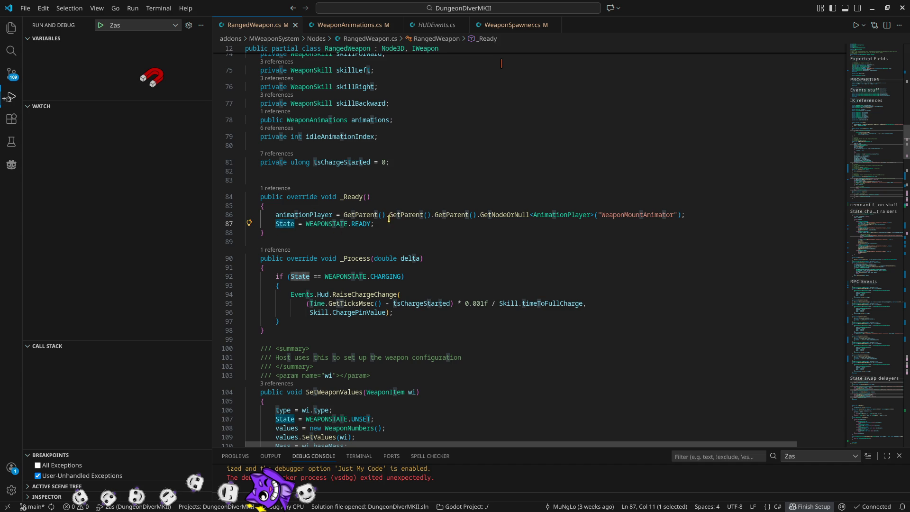
pyautogui.moveTo(393, 214)
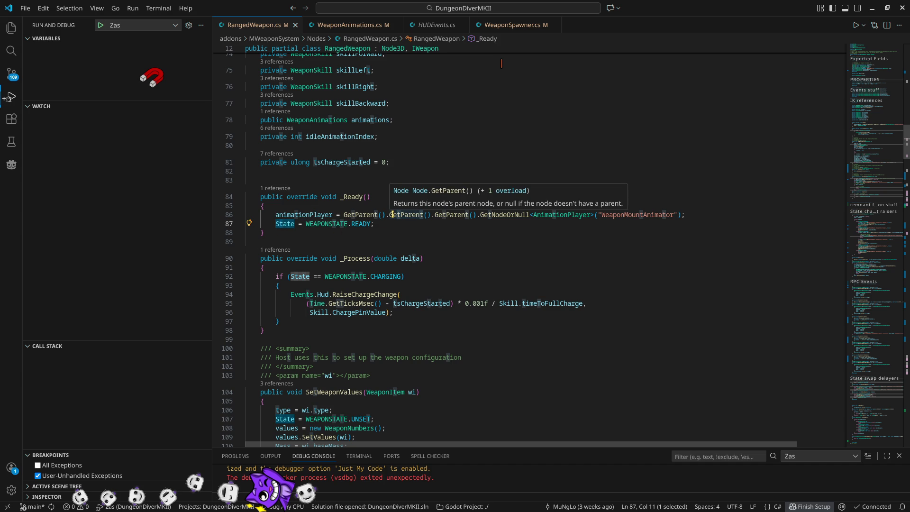
pyautogui.click(351, 196)
pyautogui.doubleClick(351, 197)
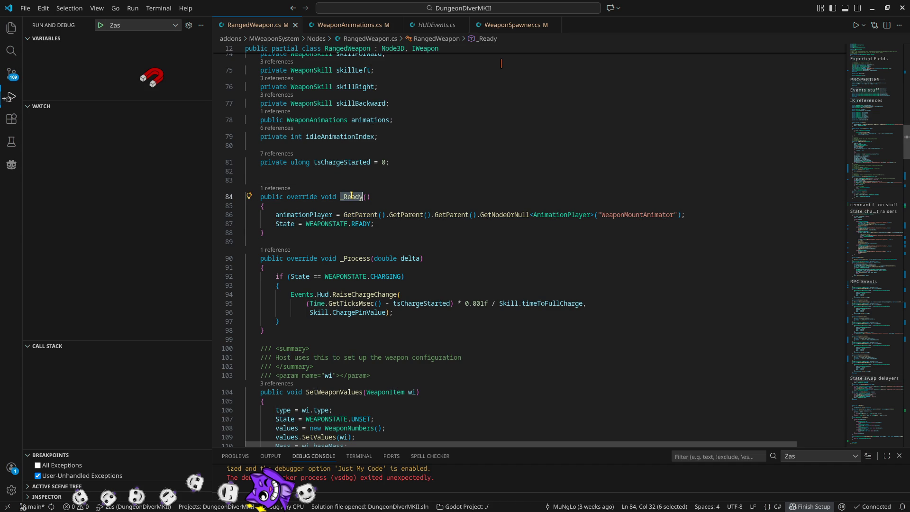
pyautogui.moveTo(351, 196)
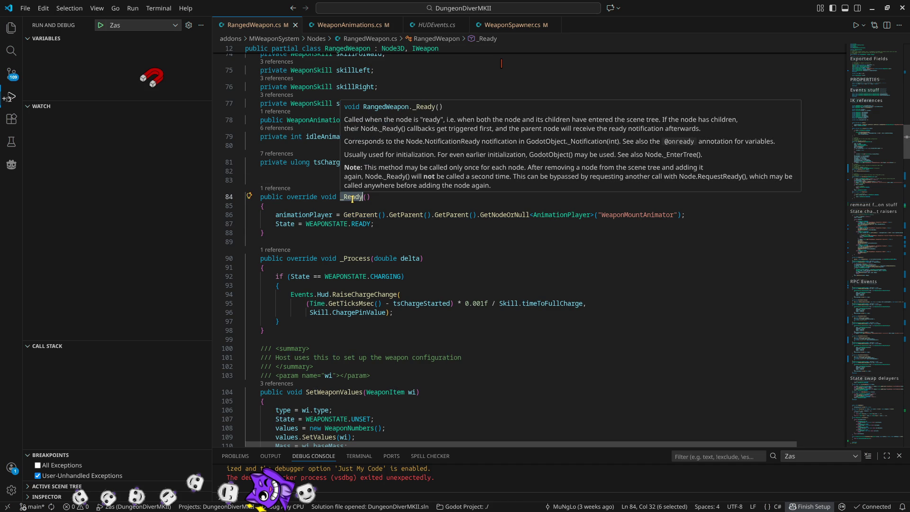
# - Follow State into ChangeState, then go from its READY case to the RaiseOnStartIdle definition
pyautogui.keyDown('ctrl'); pyautogui.click(286, 224); pyautogui.keyUp('ctrl')
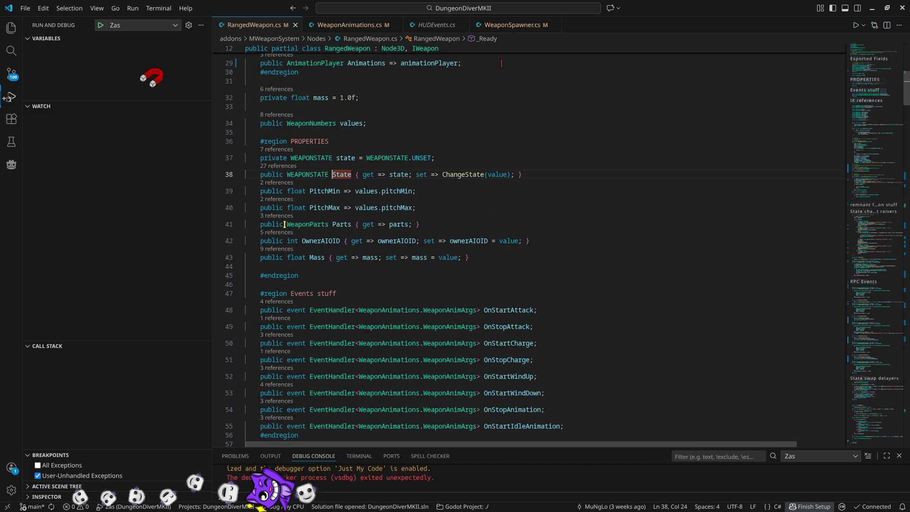
pyautogui.keyDown('ctrl'); pyautogui.click(459, 175); pyautogui.keyUp('ctrl')
pyautogui.scroll(-4, 528, 196)
pyautogui.scroll(-5, 528, 196)
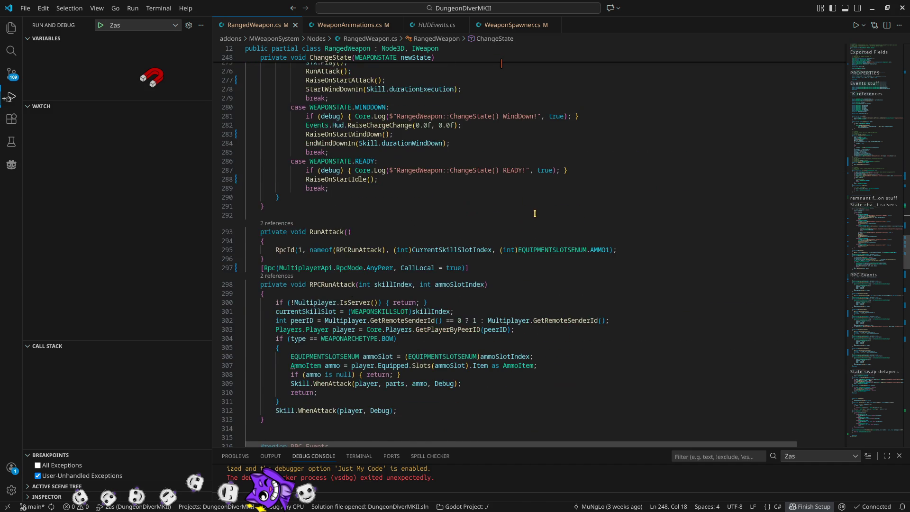
pyautogui.scroll(4, 534, 211)
pyautogui.click(339, 323)
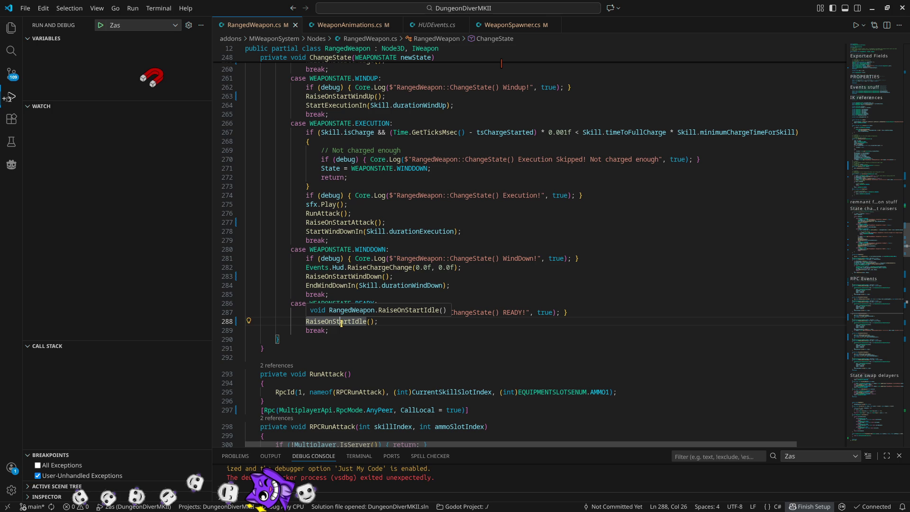
pyautogui.keyDown('ctrl'); pyautogui.click(342, 323); pyautogui.keyUp('ctrl')
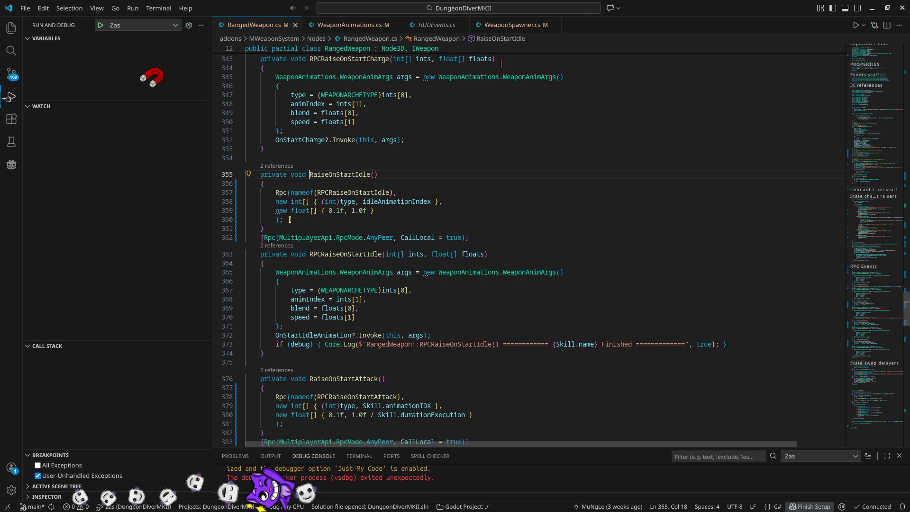
# - Select the Rpc call in RaiseOnStartIdle, then scroll back to _Ready and highlight State's uses
pyautogui.moveTo(289, 220); pyautogui.dragTo(276, 193)
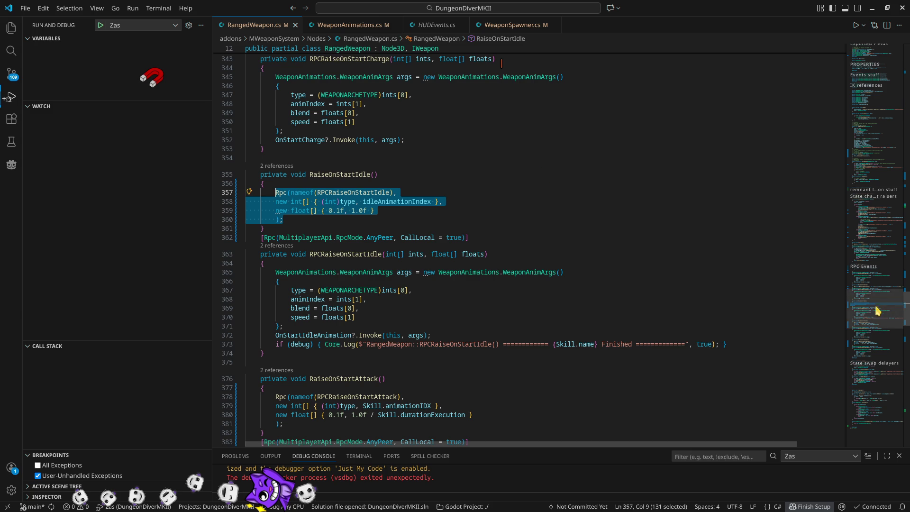
pyautogui.moveTo(877, 308); pyautogui.dragTo(877, 52)
pyautogui.scroll(-5, 374, 290)
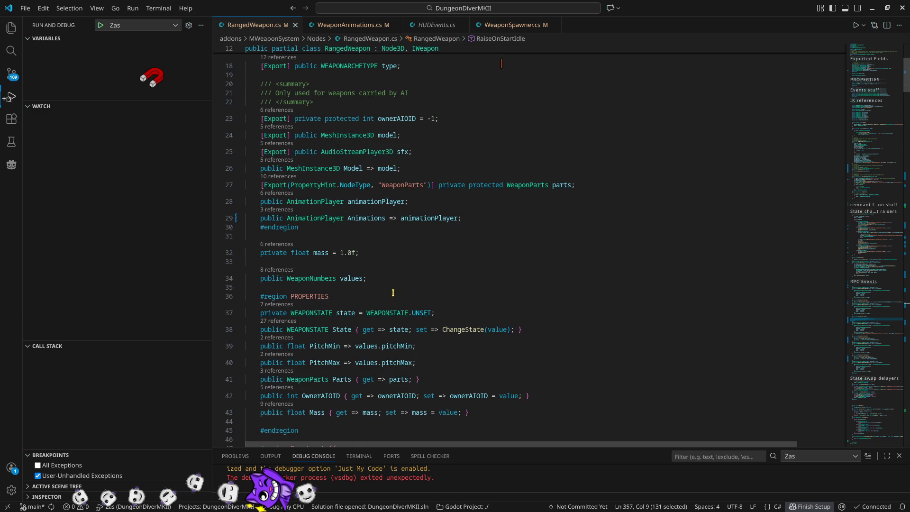
pyautogui.scroll(-3, 392, 283)
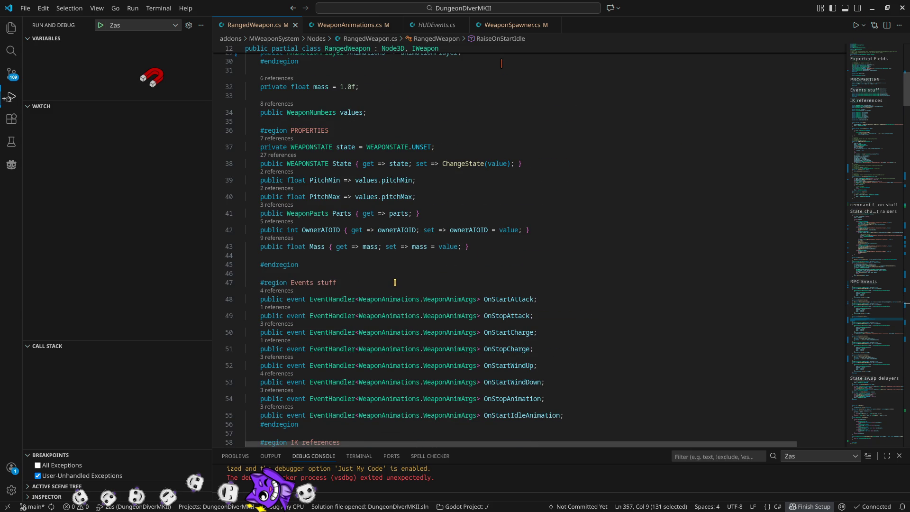
pyautogui.scroll(8, 511, 309)
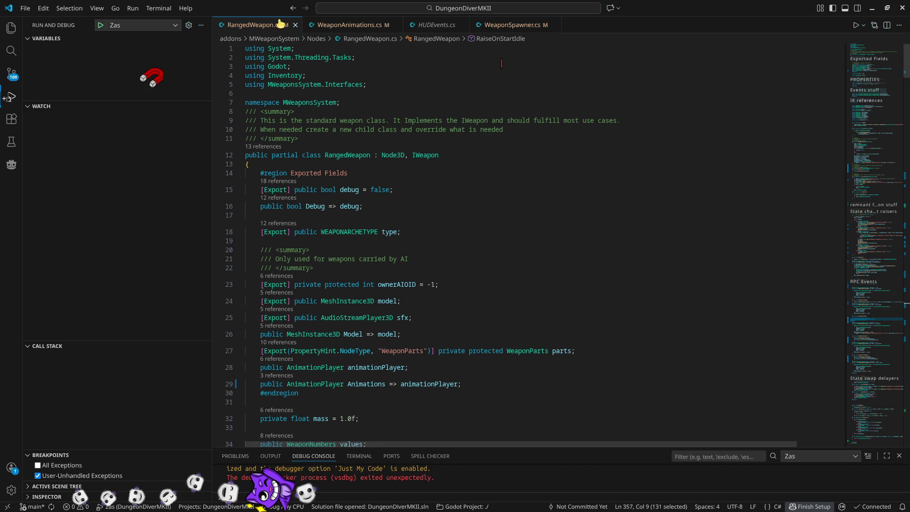
pyautogui.scroll(-8, 559, 375)
pyautogui.scroll(-3, 648, 348)
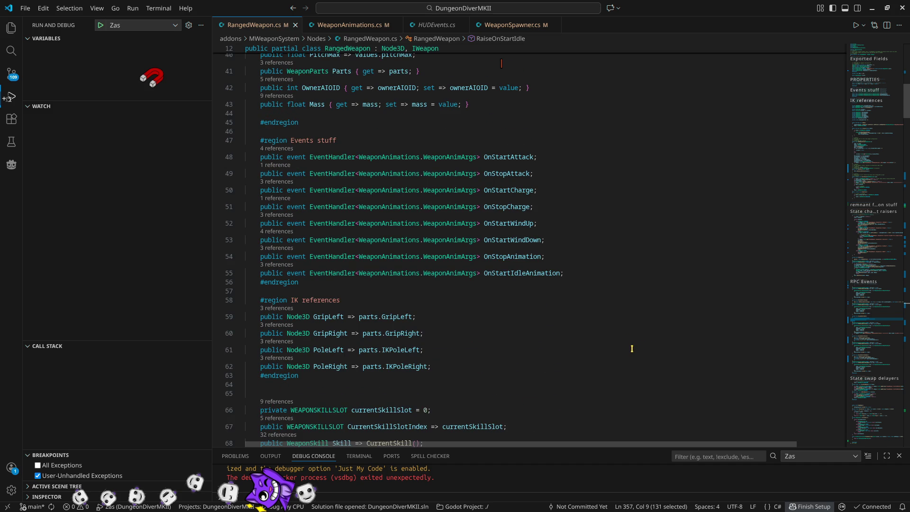
pyautogui.scroll(-9, 619, 370)
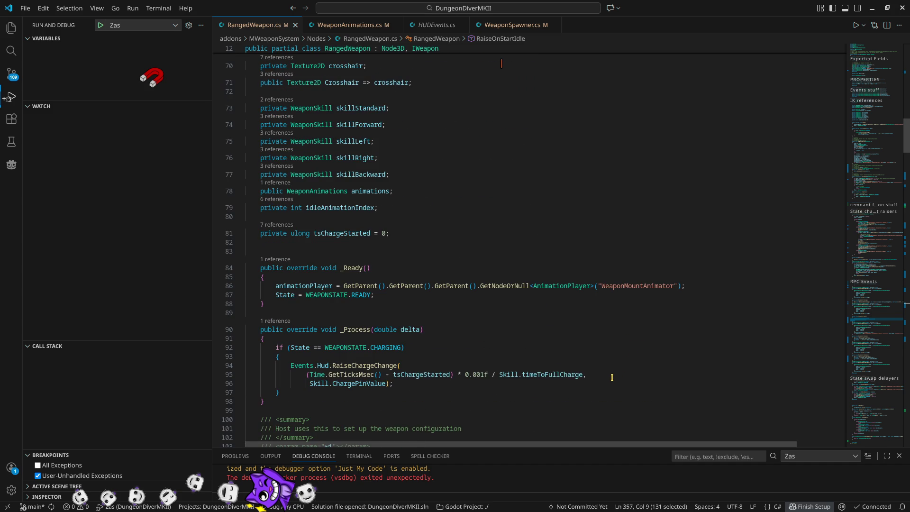
pyautogui.doubleClick(288, 294)
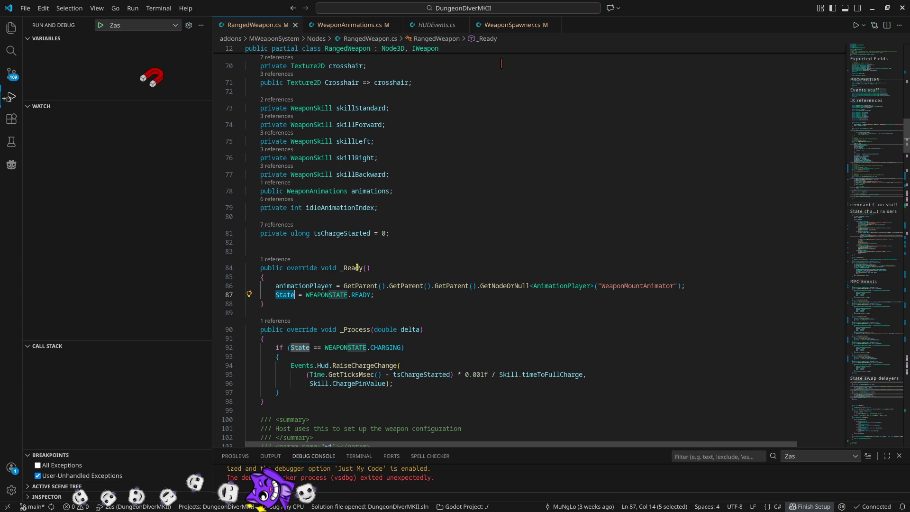
pyautogui.moveTo(356, 270)
# - Call DelayedReady(); in _Ready right after the animationPlayer assignment
pyautogui.click(707, 285)
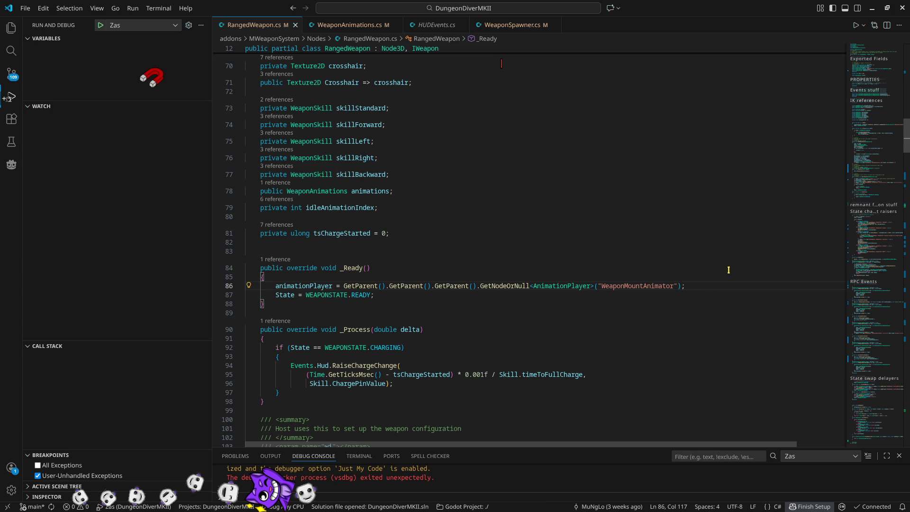
pyautogui.press('Return')
pyautogui.write('Delay')
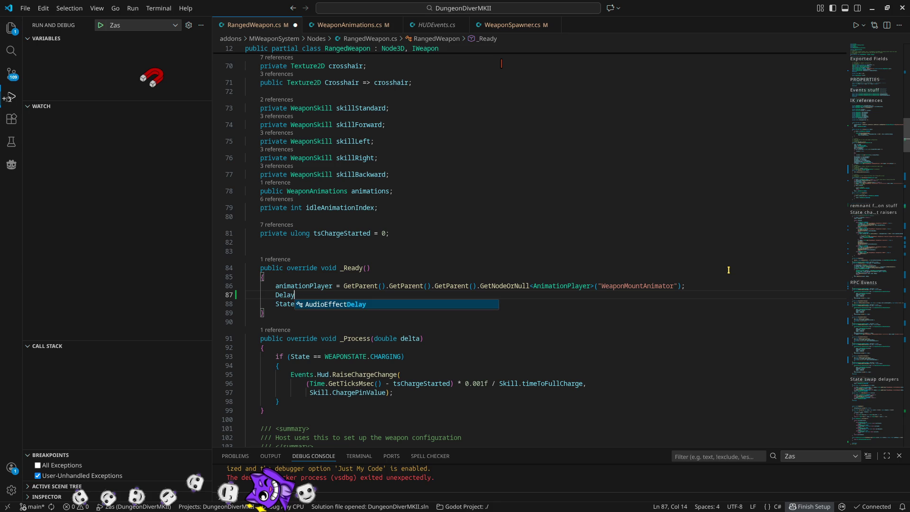
pyautogui.write('edReady();')
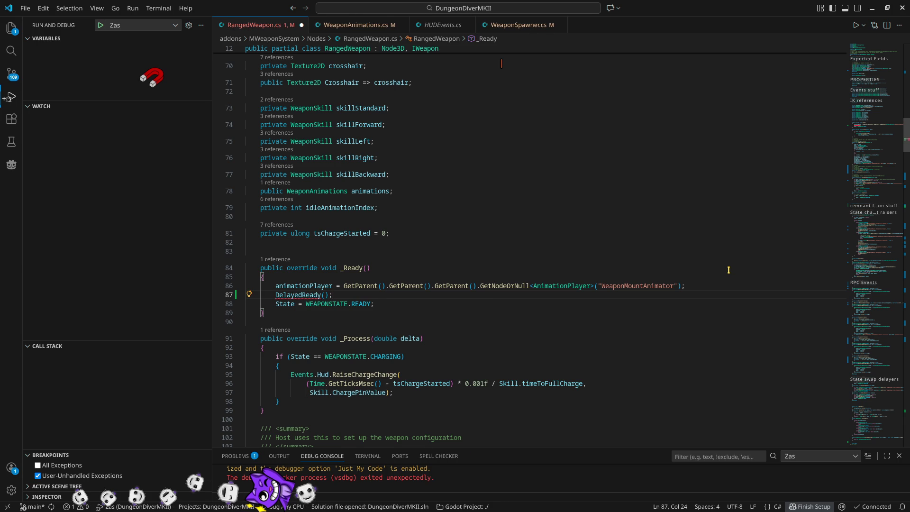
# - Add a private async void DelayedReady() method whose body awaits Task.Delay(100)
pyautogui.press('Return')
pyautogui.press('Return')
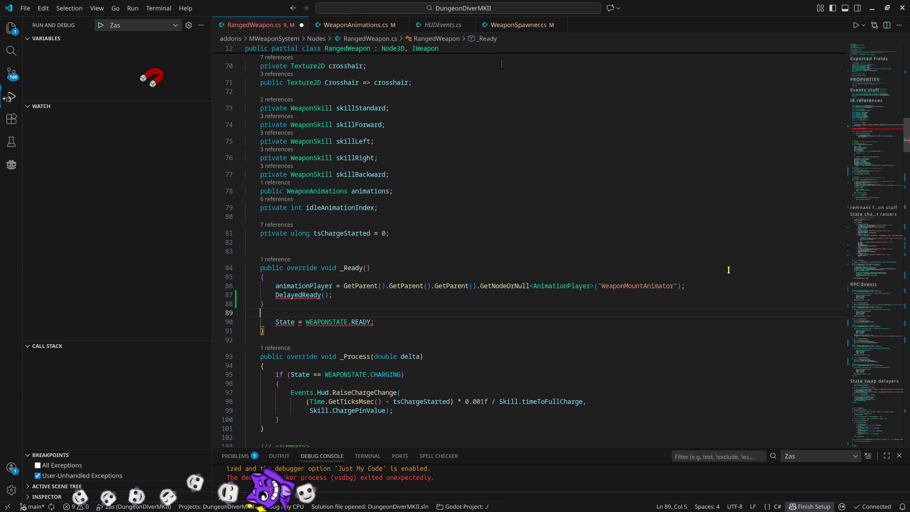
pyautogui.write('pu')
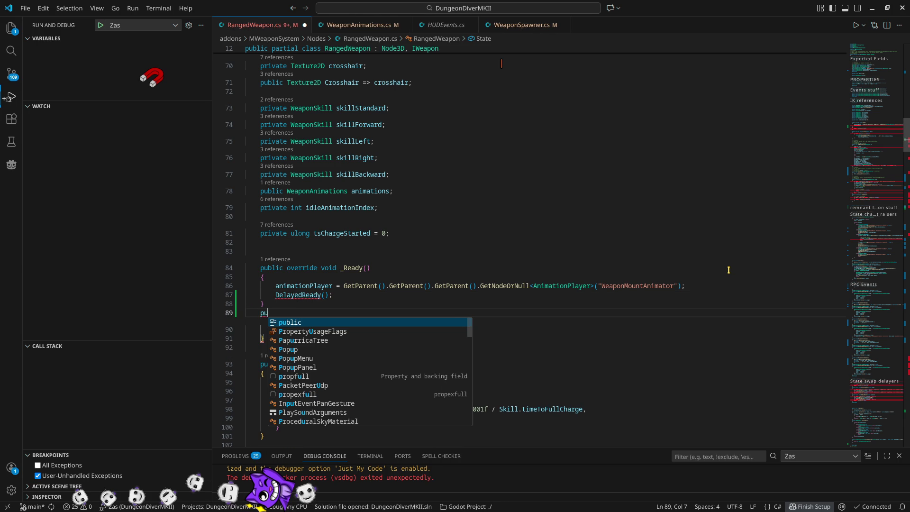
pyautogui.press('BackSpace')
pyautogui.write('ri')
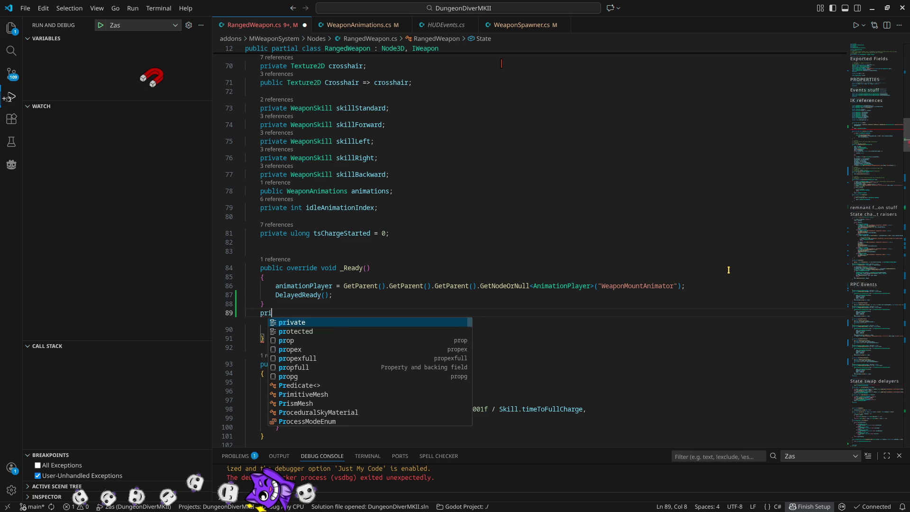
pyautogui.write('vate async')
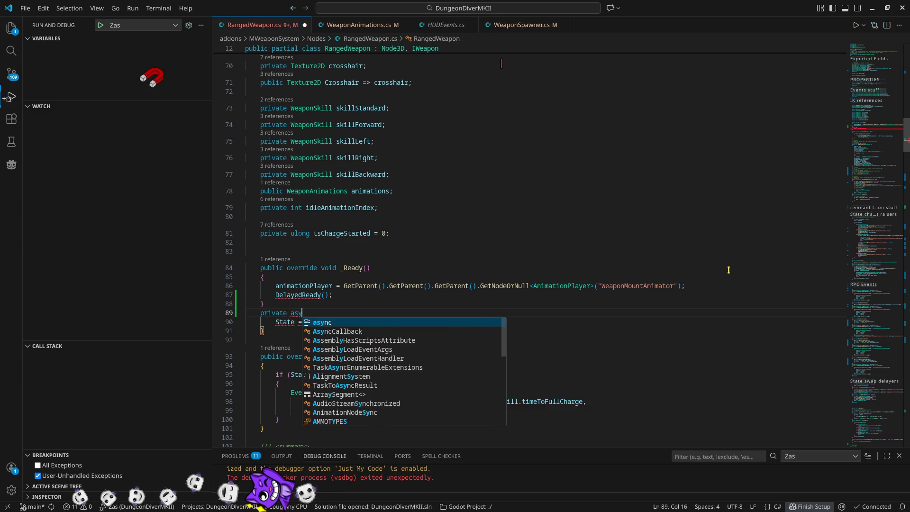
pyautogui.press('Escape')
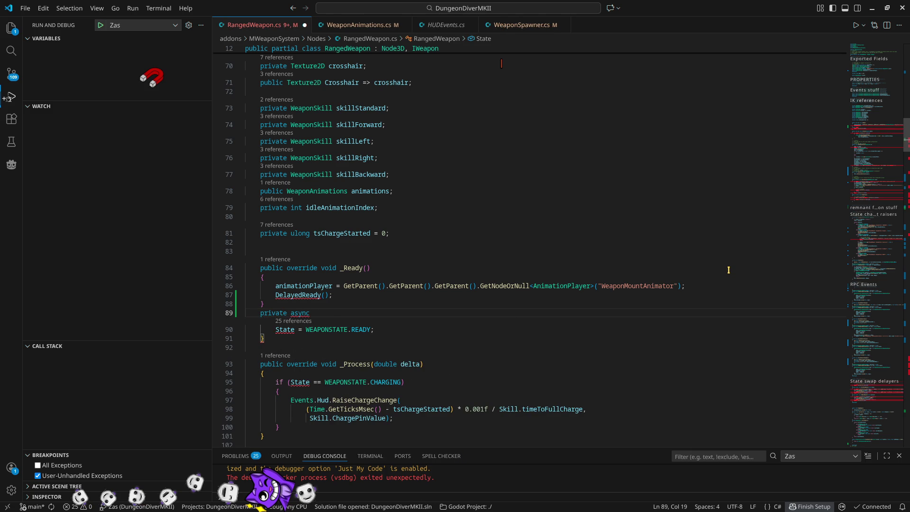
pyautogui.write('void')
pyautogui.write(' Del')
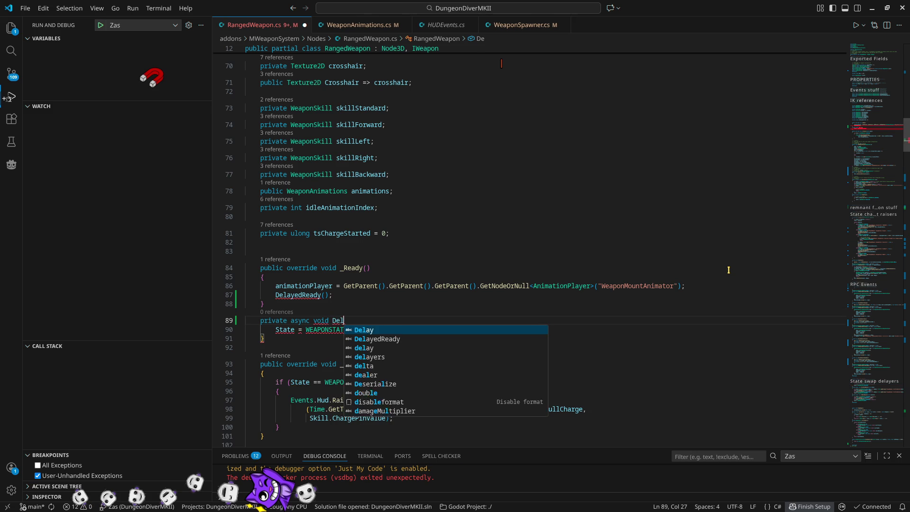
pyautogui.write('ayedReady()')
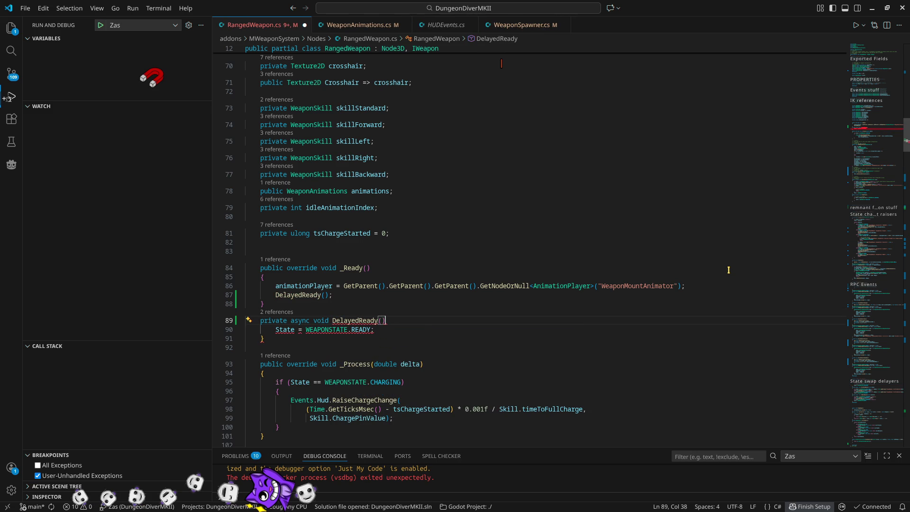
pyautogui.press('Return')
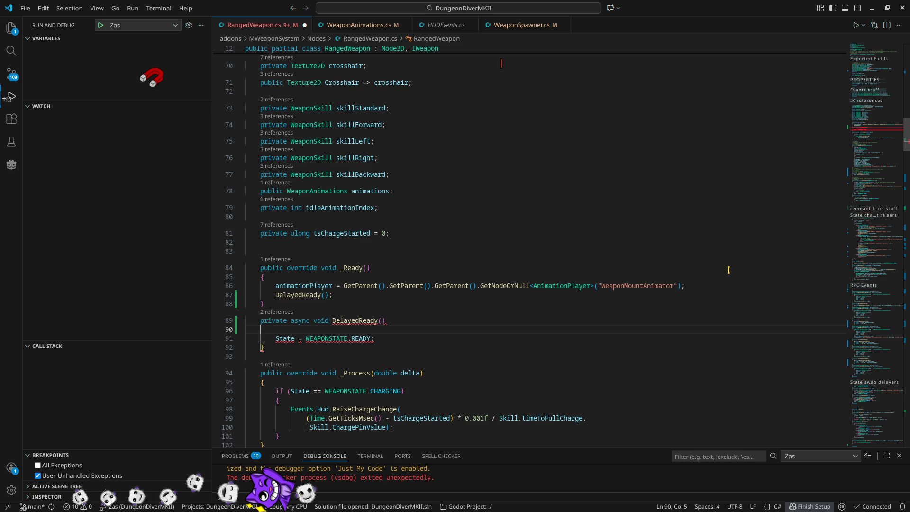
pyautogui.write('{')
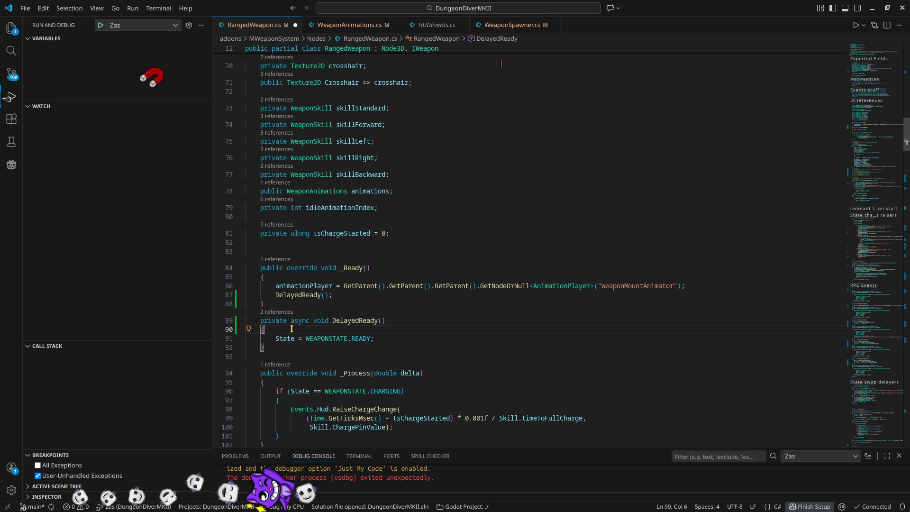
pyautogui.press('Return')
pyautogui.write('await ')
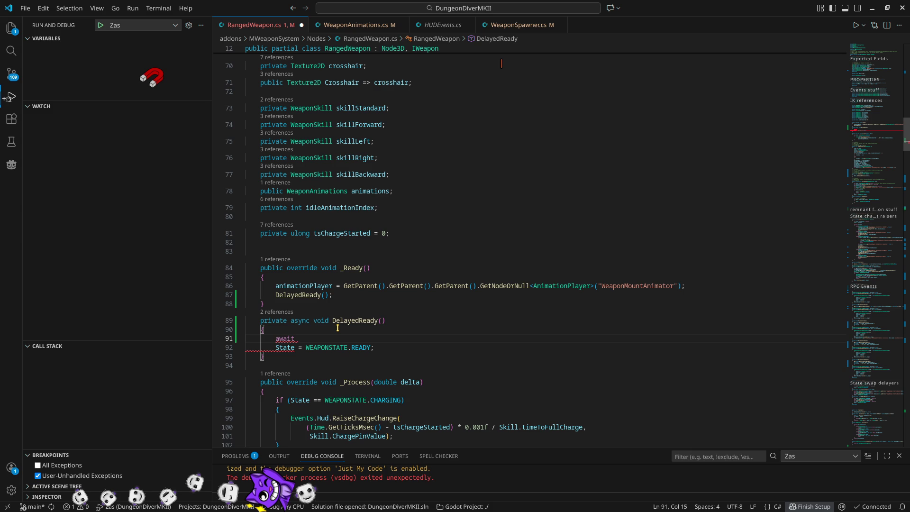
pyautogui.write('Task')
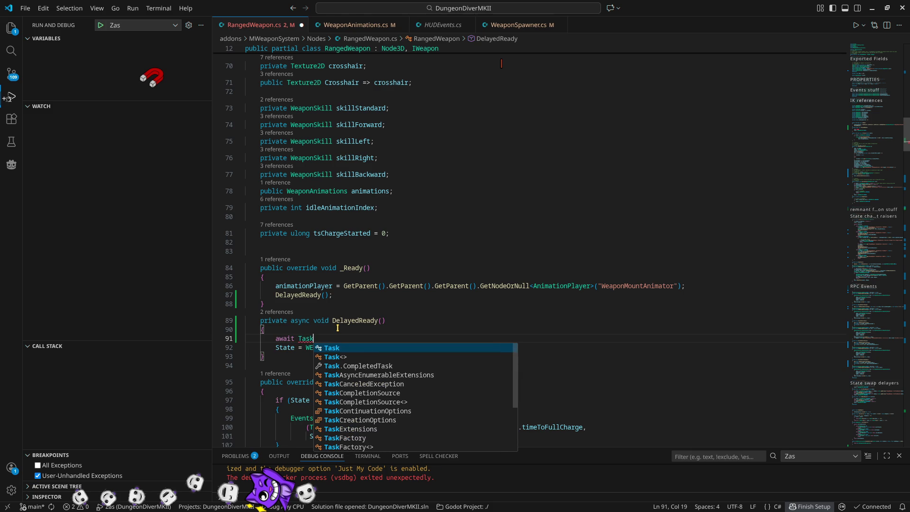
pyautogui.write('.De')
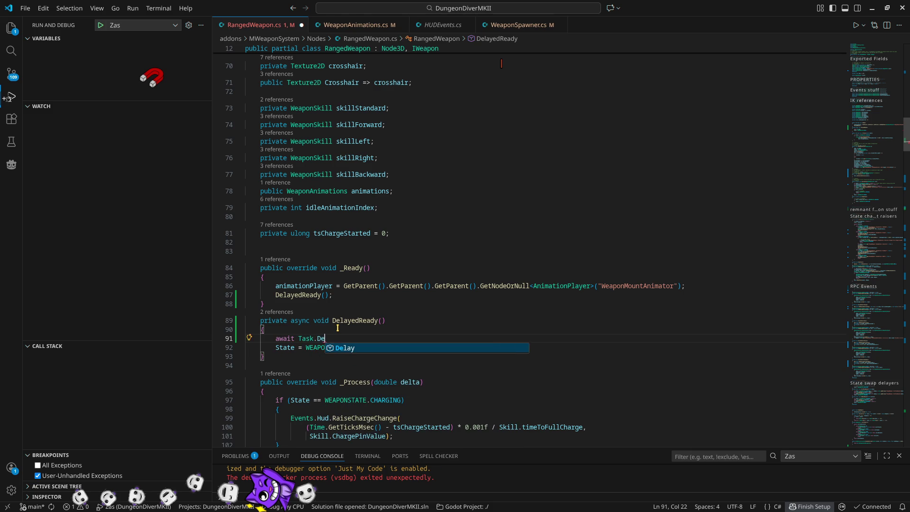
pyautogui.write('lay(100);')
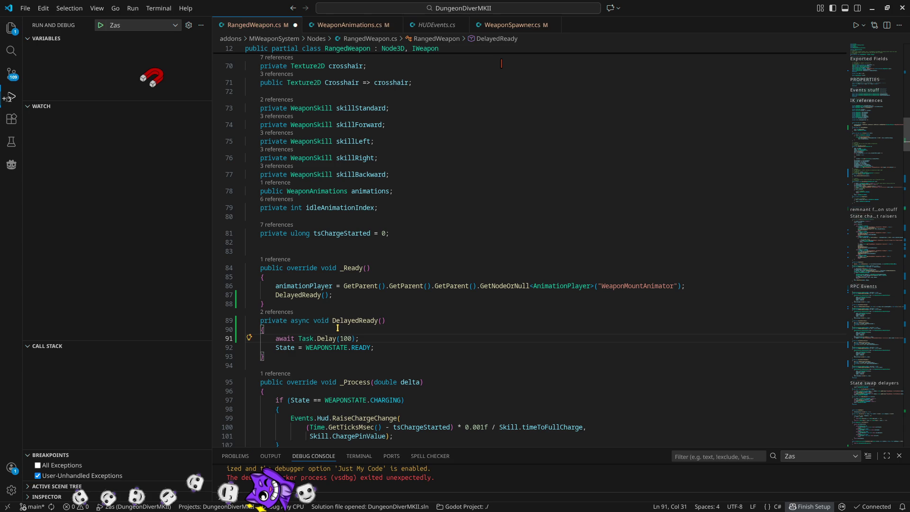
pyautogui.moveTo(339, 345)
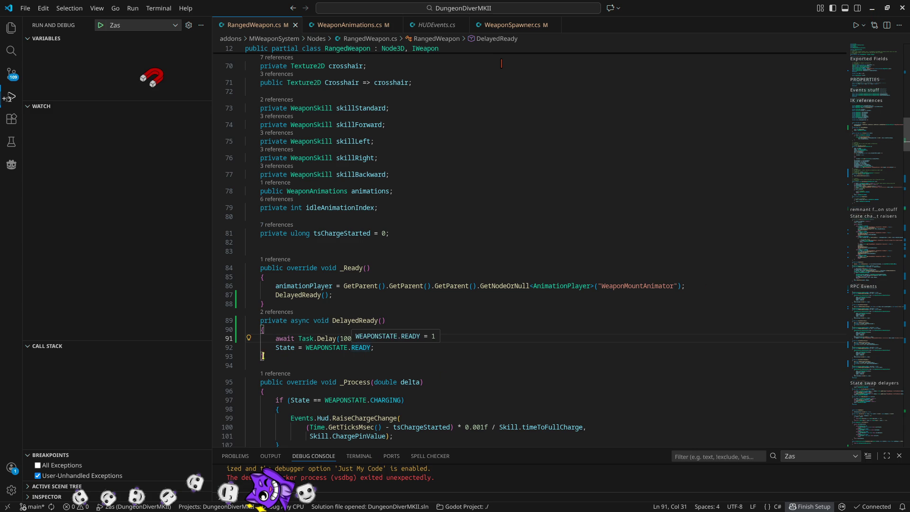
# - Trace State in DelayedReady to its property and the ChangeState definition, then minimize VS Code
pyautogui.doubleClick(285, 347)
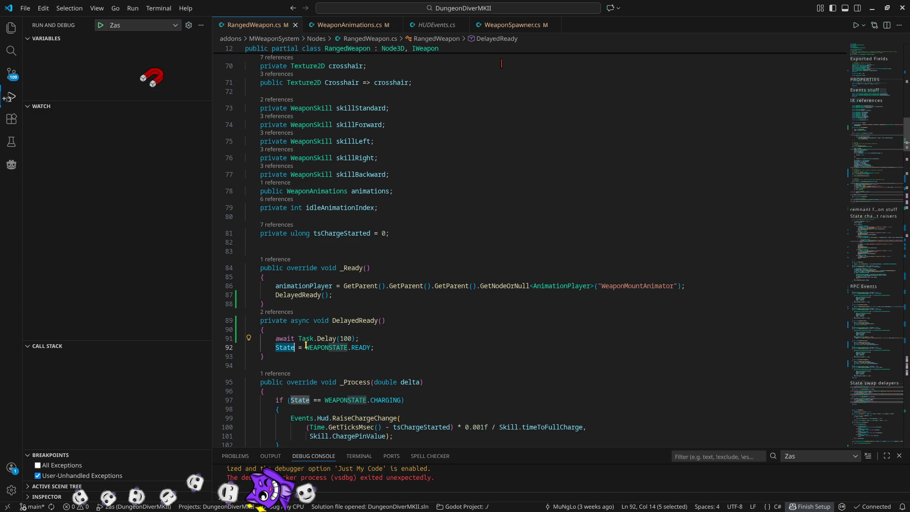
pyautogui.scroll(10, 646, 291)
pyautogui.scroll(1, 659, 306)
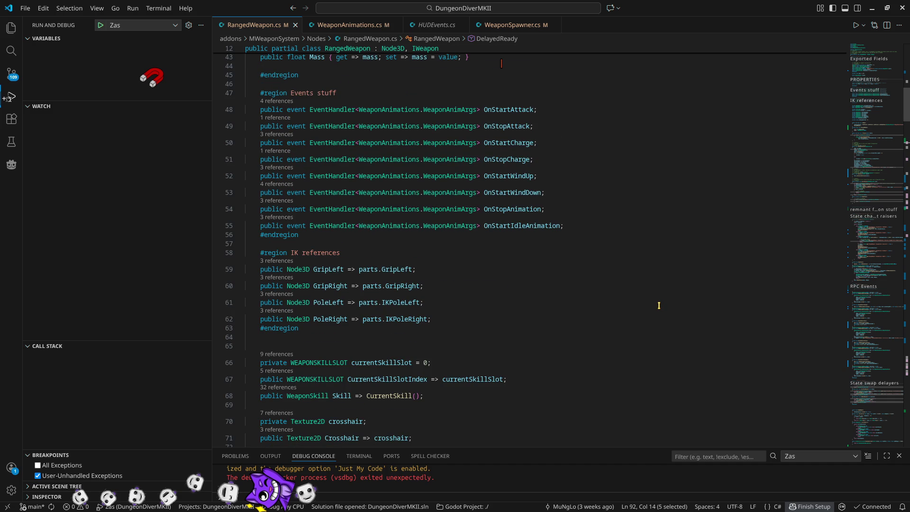
pyautogui.scroll(-10, 658, 305)
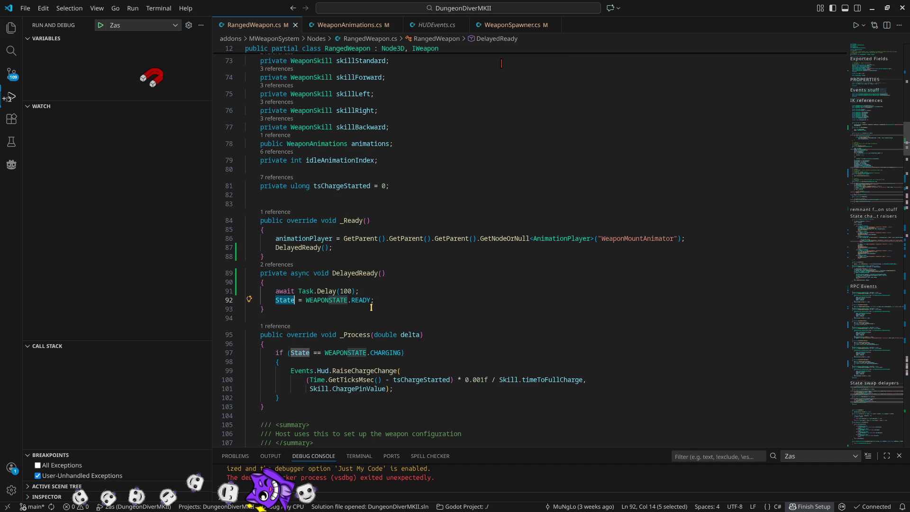
pyautogui.keyDown('ctrl'); pyautogui.click(284, 301); pyautogui.keyUp('ctrl')
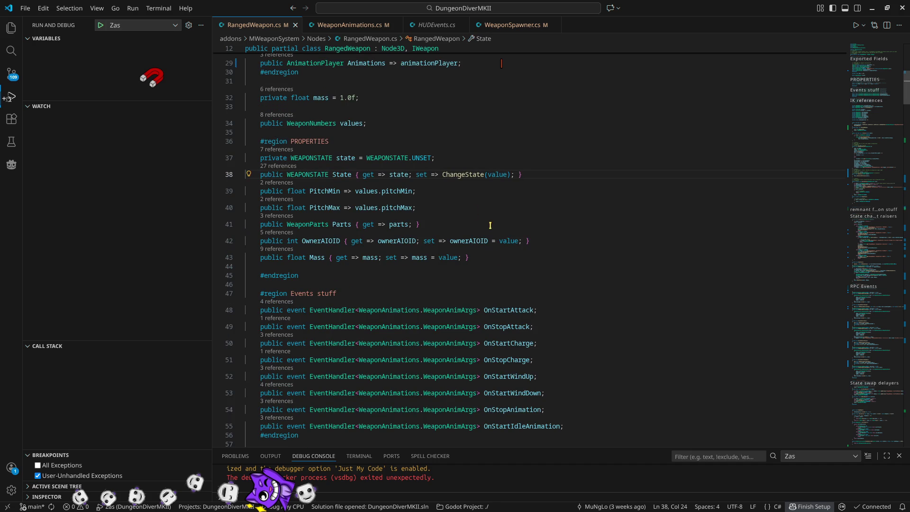
pyautogui.keyDown('ctrl'); pyautogui.click(467, 176); pyautogui.keyUp('ctrl')
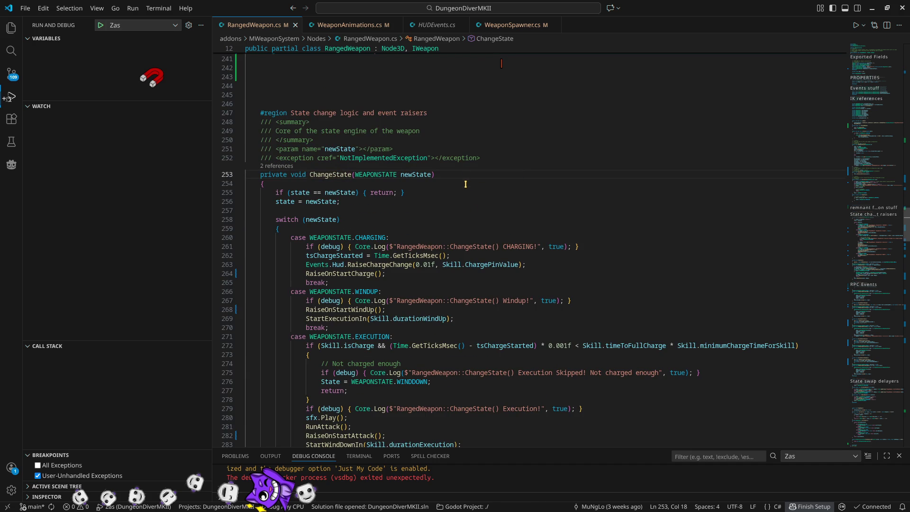
pyautogui.scroll(-7, 531, 207)
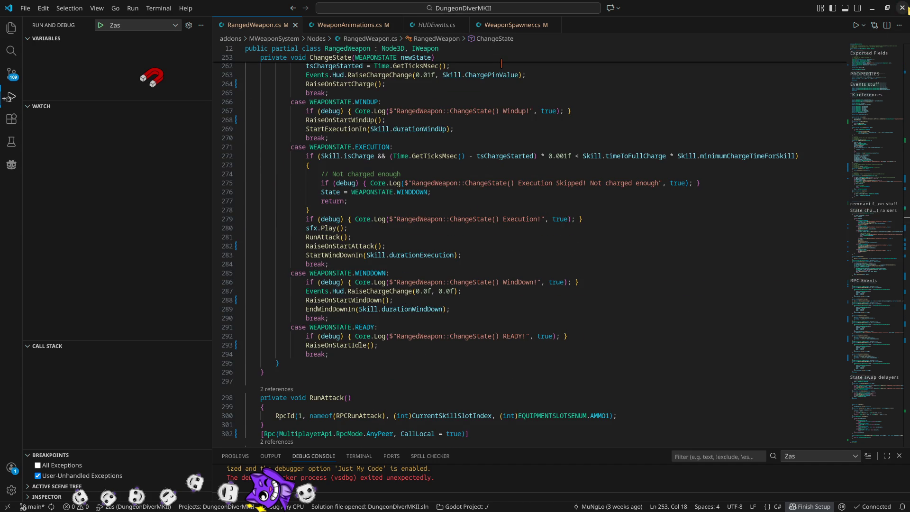
pyautogui.click(872, 8)
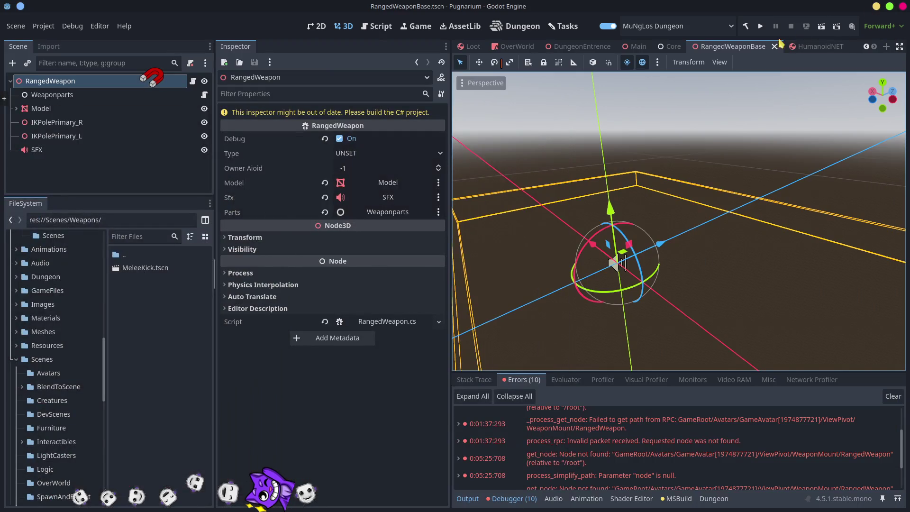
# - Rebuild the C# project with Alt+B, then host a session and enter as the local character
pyautogui.hotkey('alt', 'b')
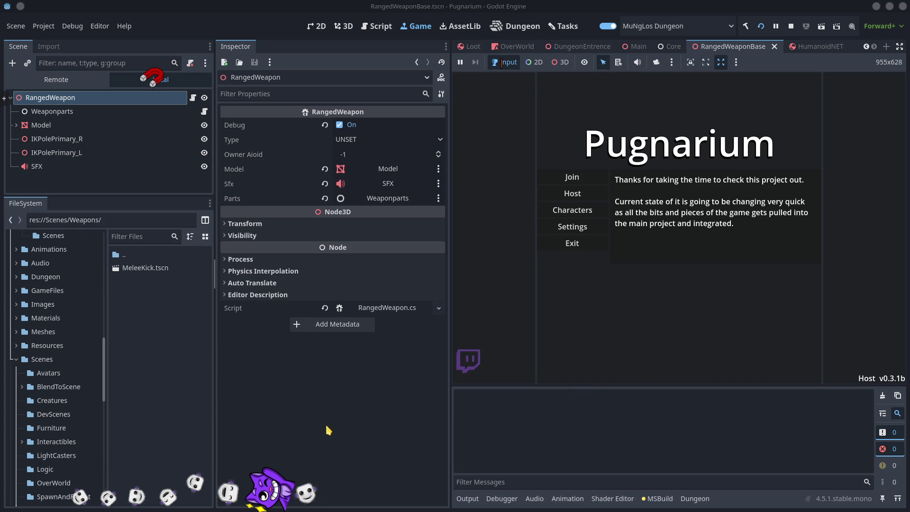
pyautogui.click(581, 194)
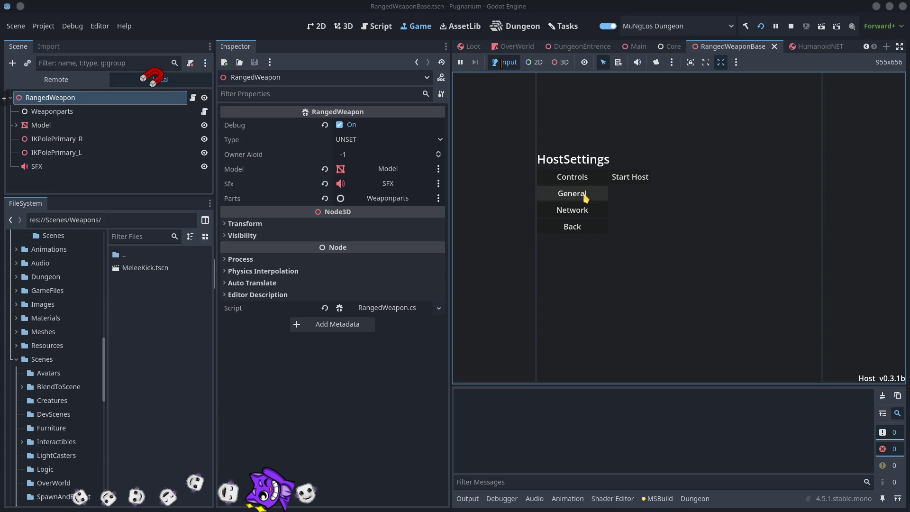
pyautogui.click(641, 184)
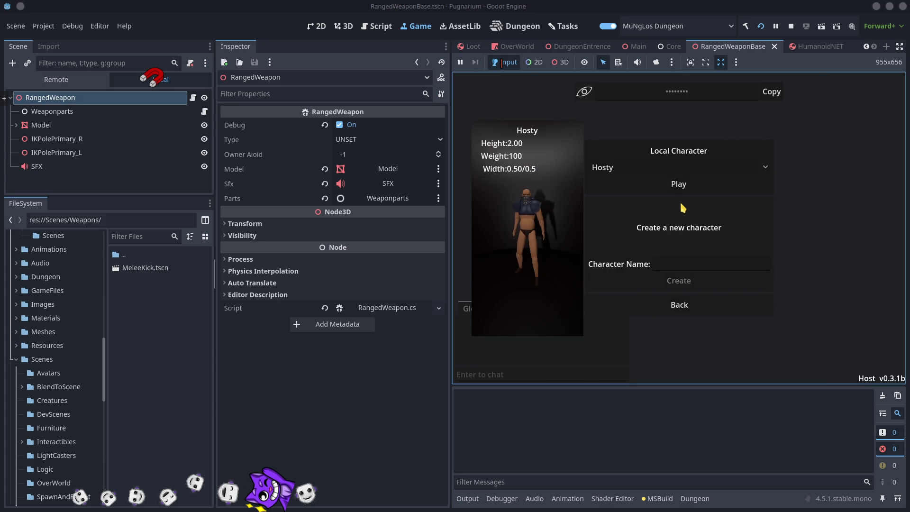
pyautogui.click(730, 304)
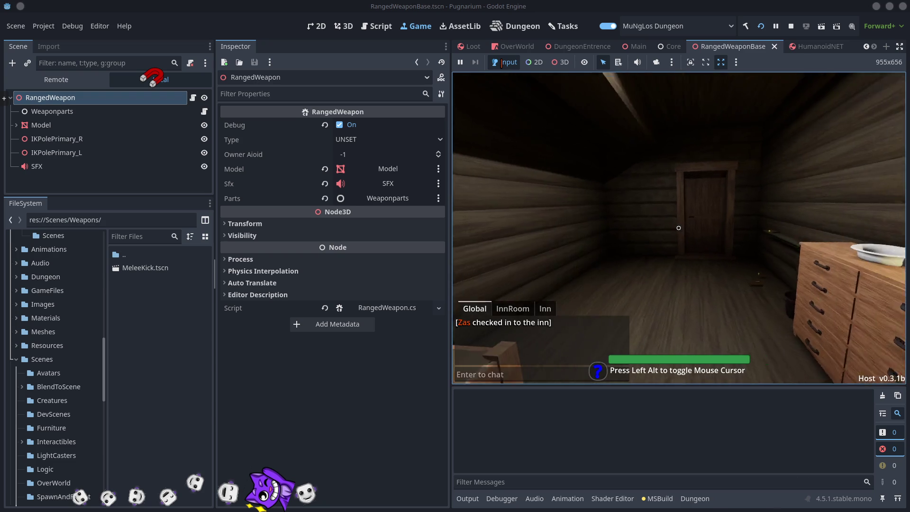
# - Walk the host character down to the inn floor, fire a test bow shot, then switch to VS Code
pyautogui.press('w')
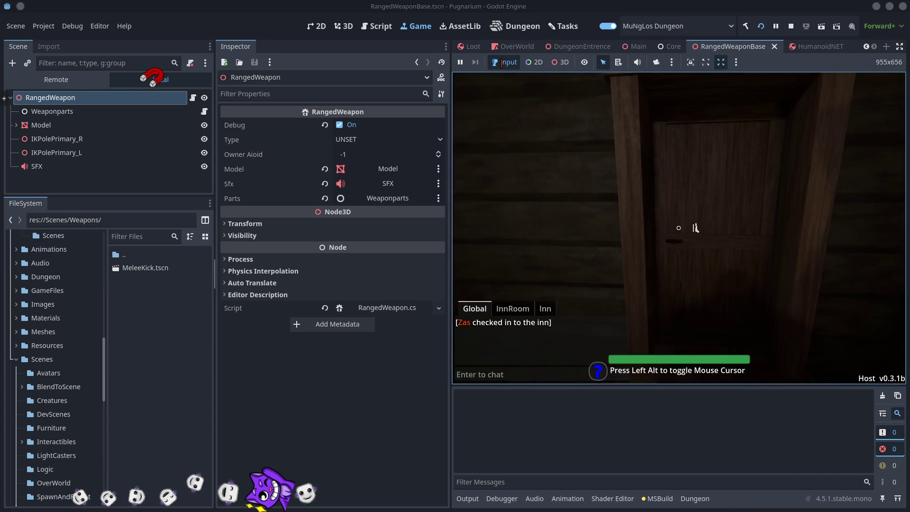
pyautogui.press('w')
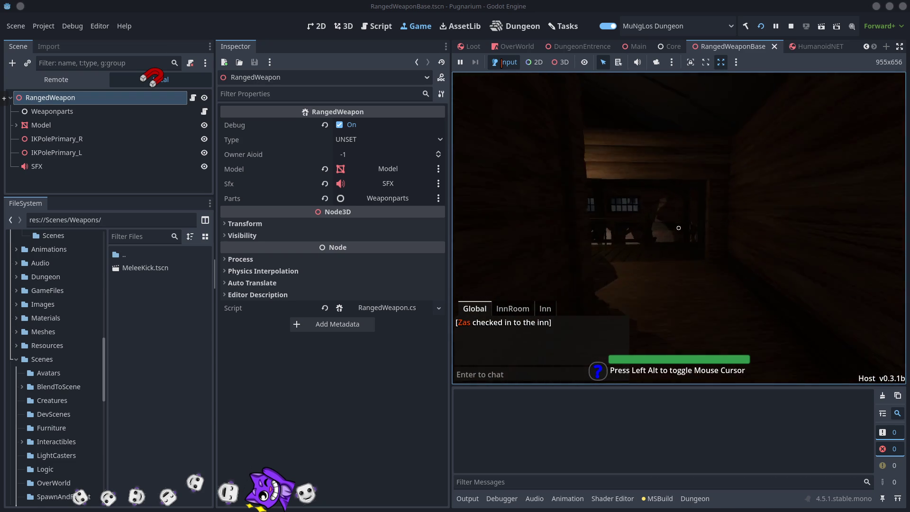
pyautogui.press('w')
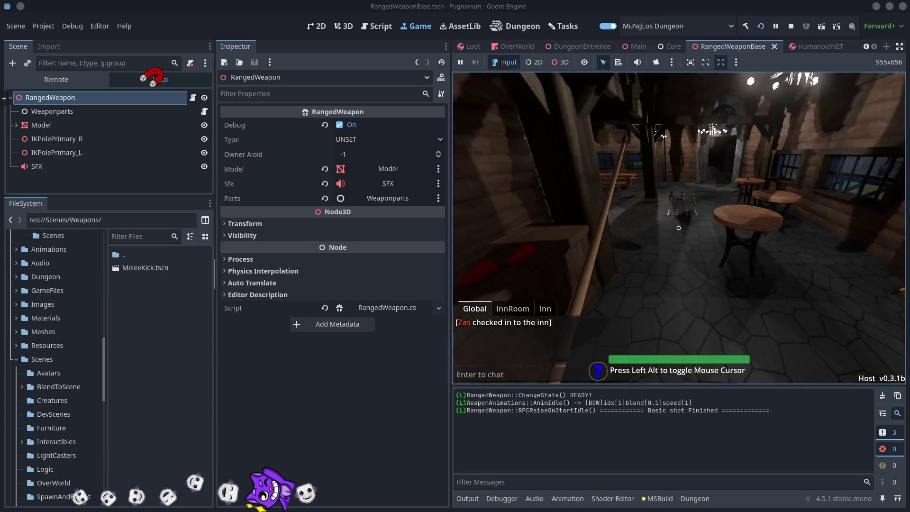
pyautogui.click(678, 228)
pyautogui.moveTo(678, 228); pyautogui.dragTo(679, 228)
pyautogui.press('w')
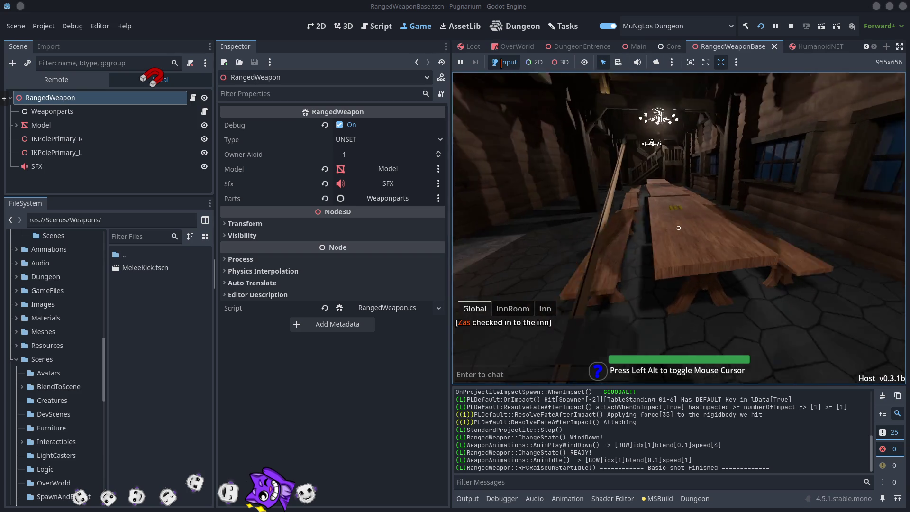
pyautogui.press('s')
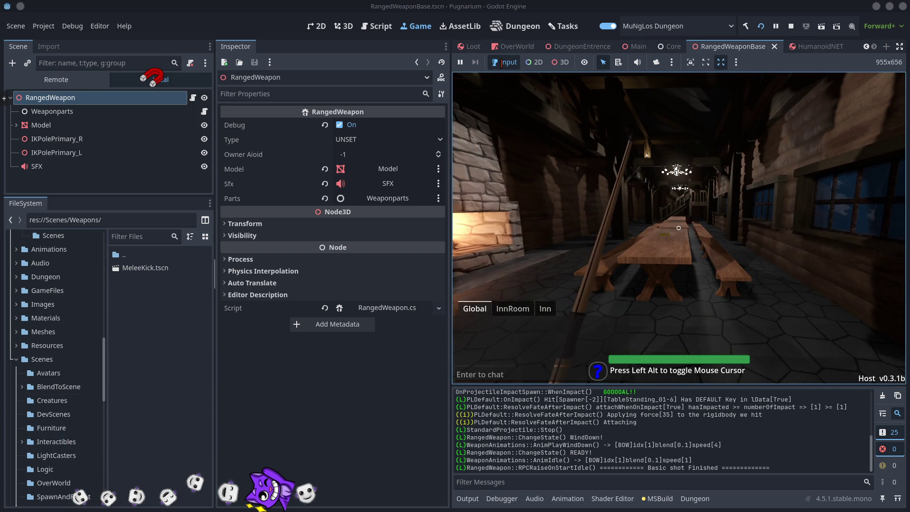
pyautogui.hotkey('alt', 'Tab')
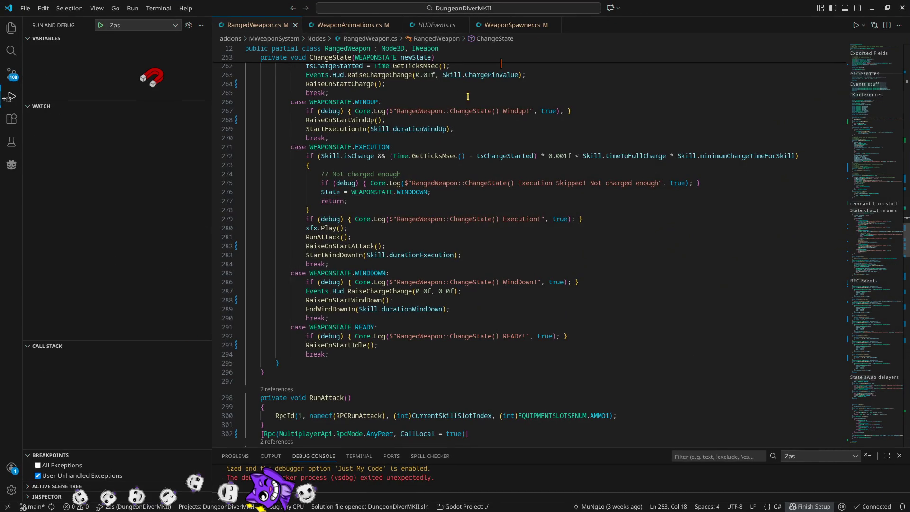
# - Start a second debug client, reconnect to the last hosted game, enlarge its window and play
pyautogui.click(100, 25)
pyautogui.click(872, 9)
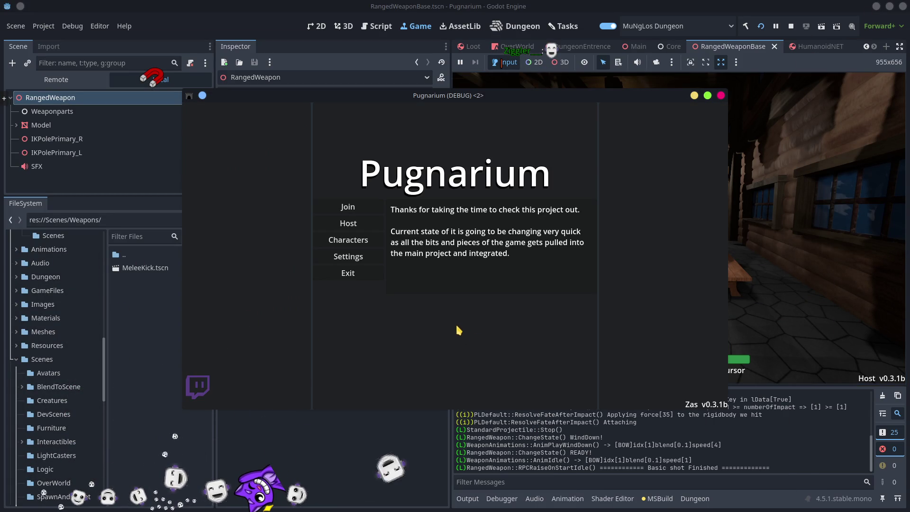
pyautogui.click(349, 207)
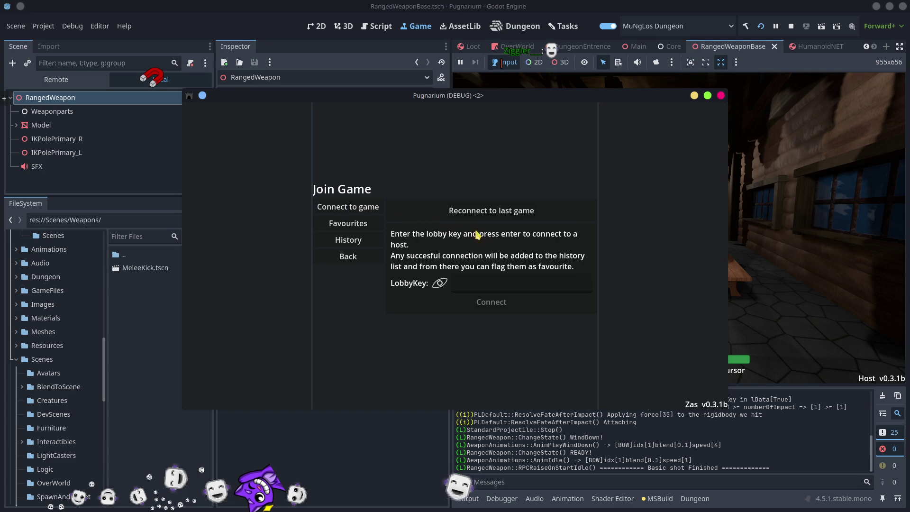
pyautogui.click(495, 210)
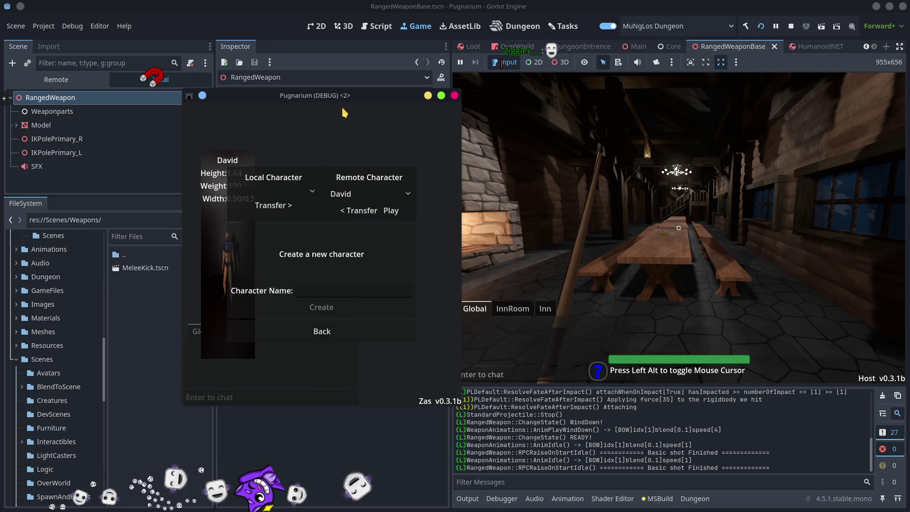
pyautogui.moveTo(349, 97); pyautogui.dragTo(152, 6)
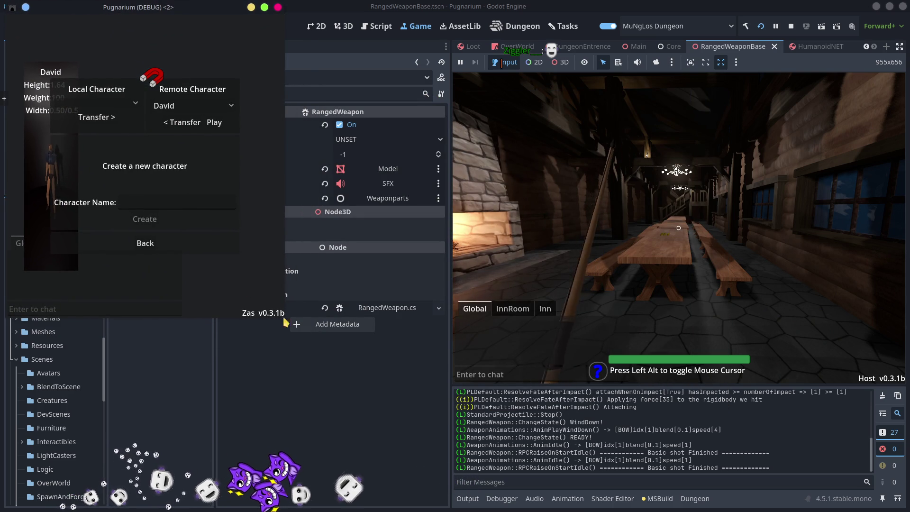
pyautogui.moveTo(431, 406); pyautogui.dragTo(452, 428)
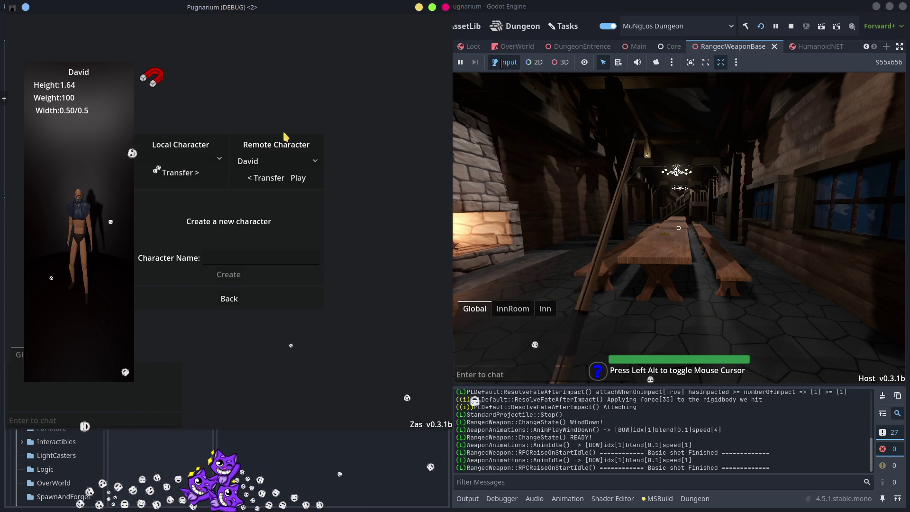
pyautogui.click(299, 179)
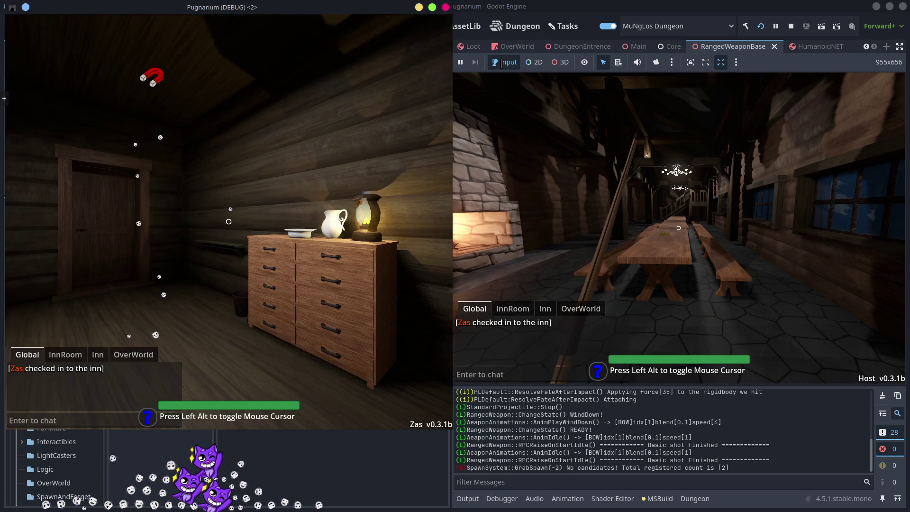
# - Walk the client's character out the door into the inn and shoot the host player with a charged arrow
pyautogui.moveTo(228, 222)
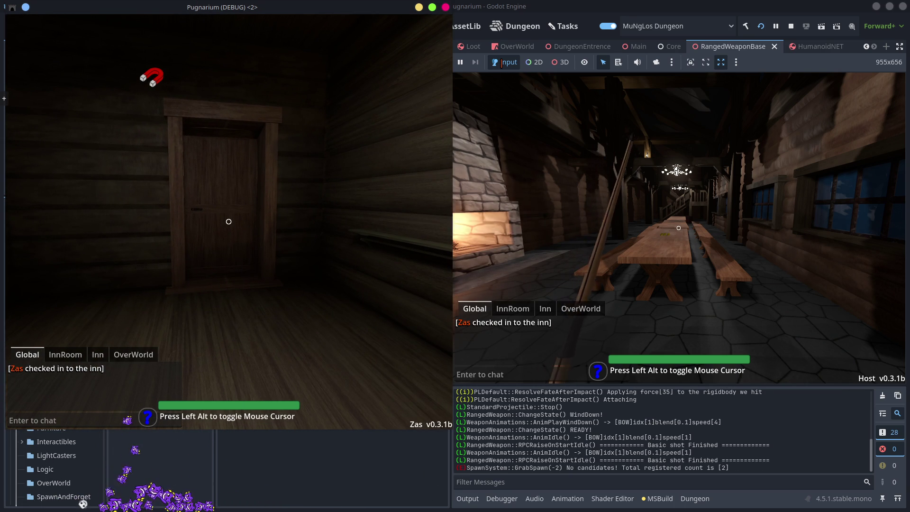
pyautogui.press('w')
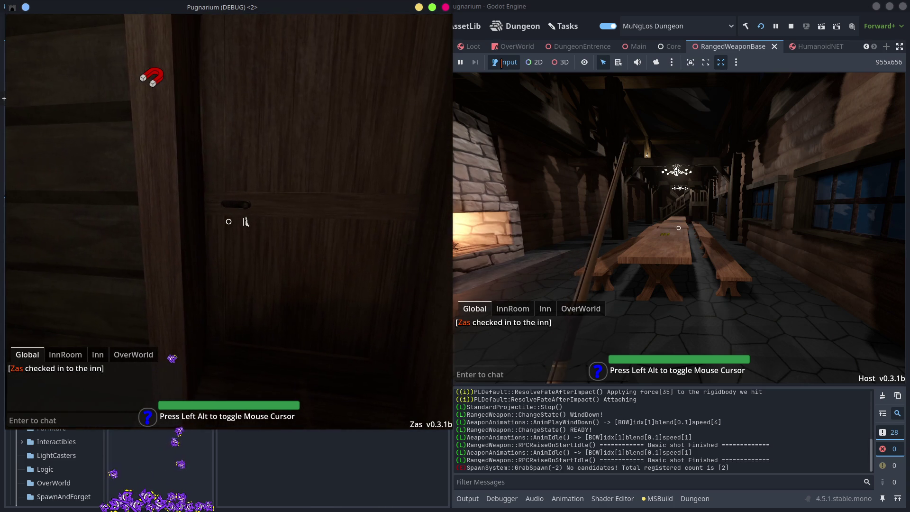
pyautogui.click(245, 221)
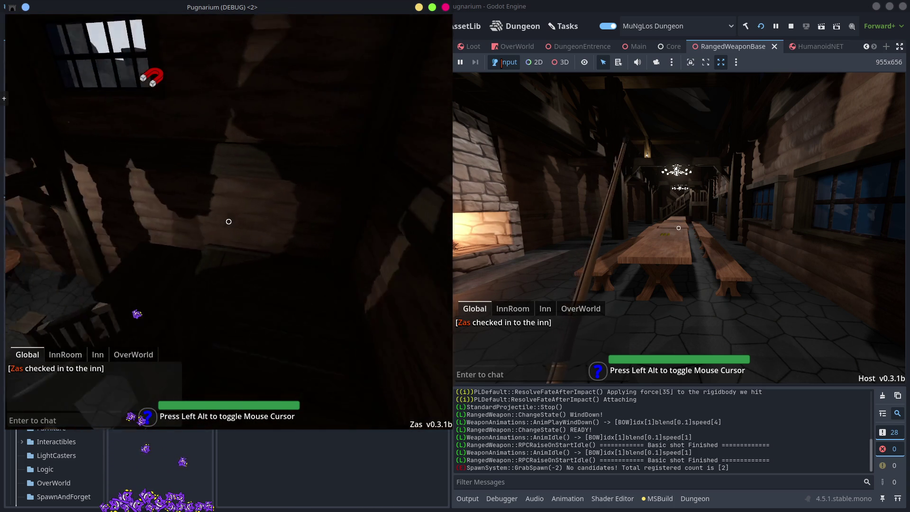
pyautogui.moveTo(229, 222)
pyautogui.press('w')
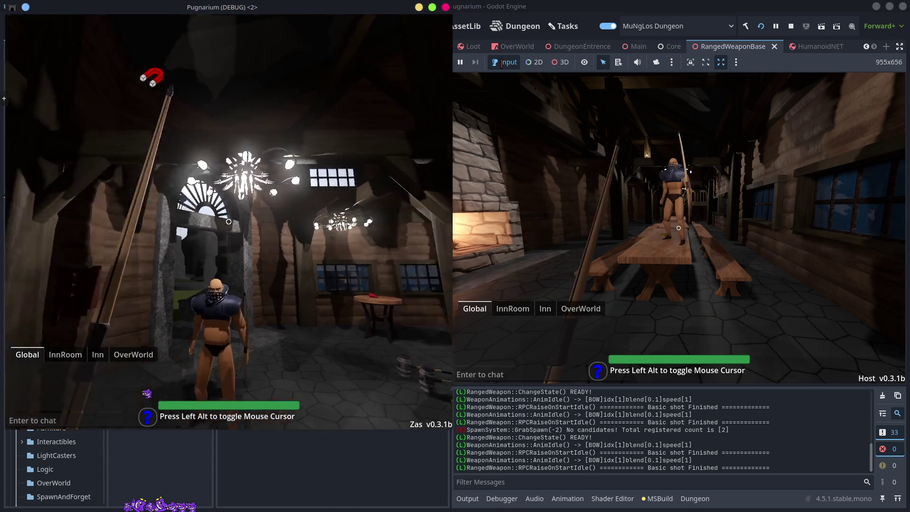
pyautogui.click(228, 221)
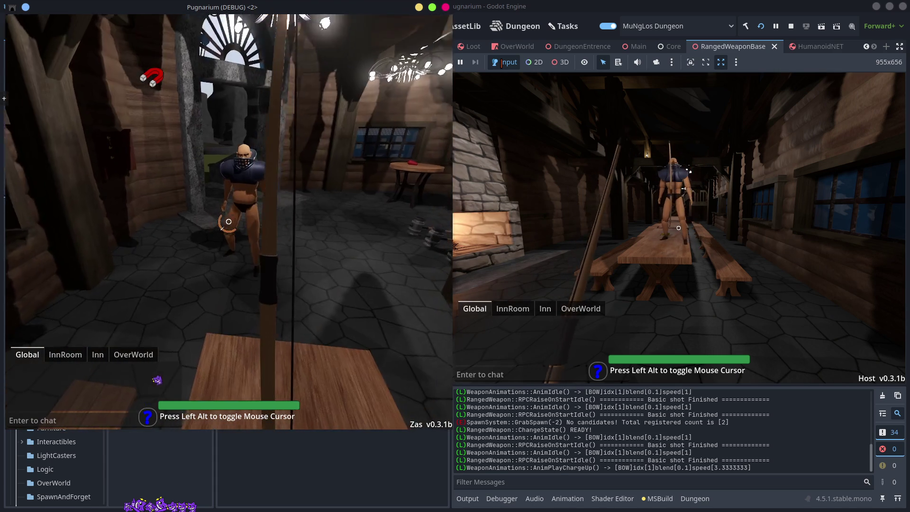
pyautogui.click(229, 222)
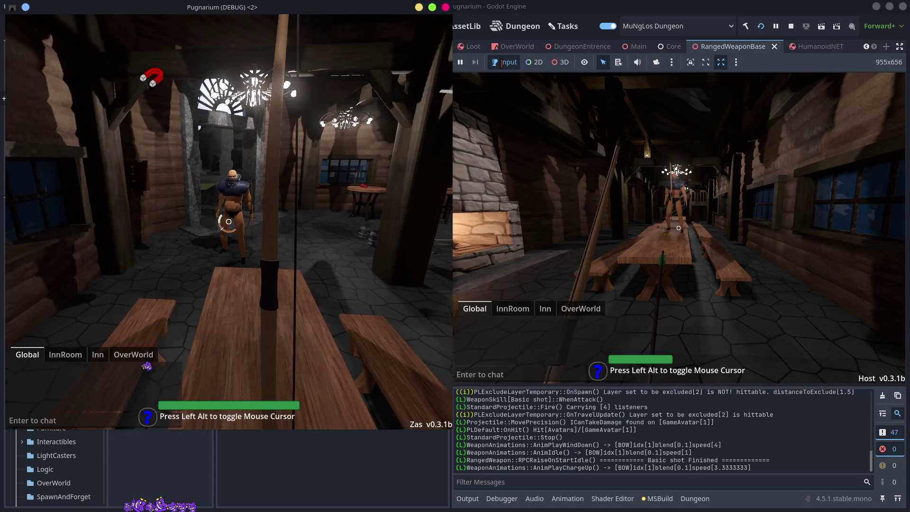
pyautogui.moveTo(228, 222)
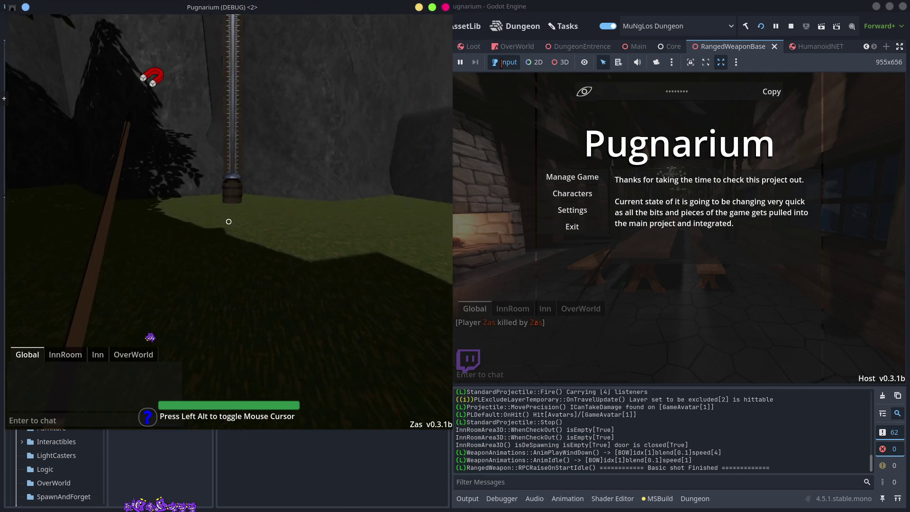
# - Fire repeated bow shots at the high striker, the wall and the trees
pyautogui.click(229, 222)
pyautogui.click(228, 221)
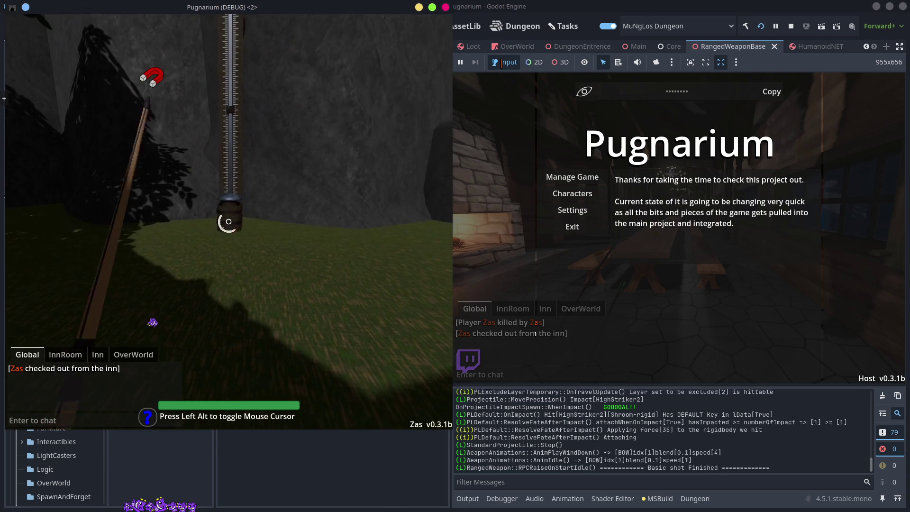
pyautogui.click(228, 221)
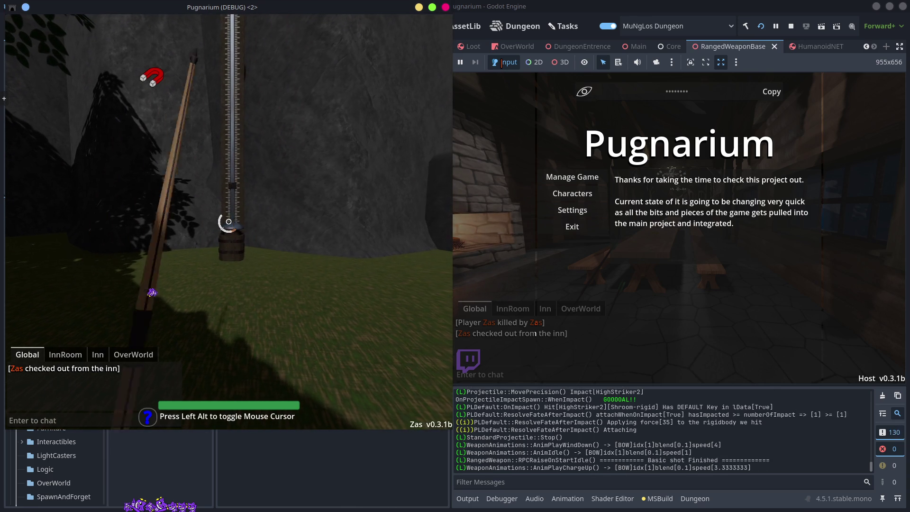
pyautogui.click(228, 222)
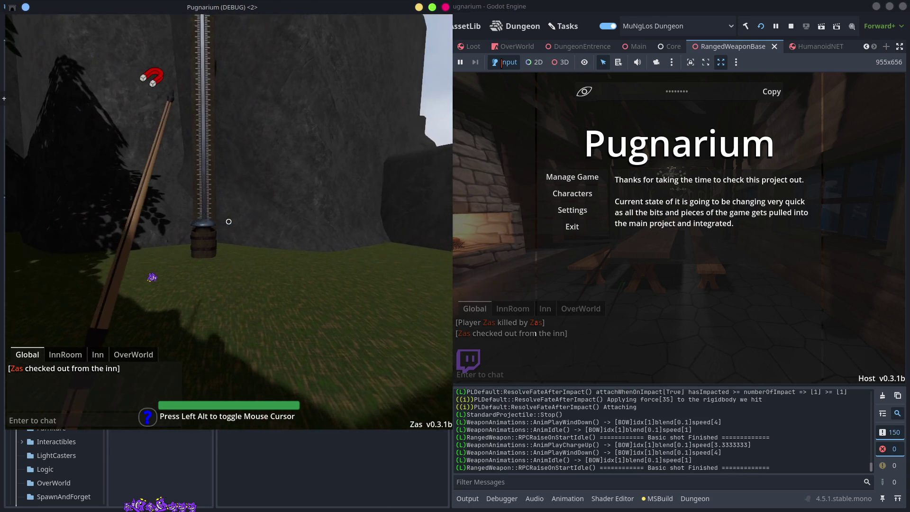
pyautogui.click(229, 222)
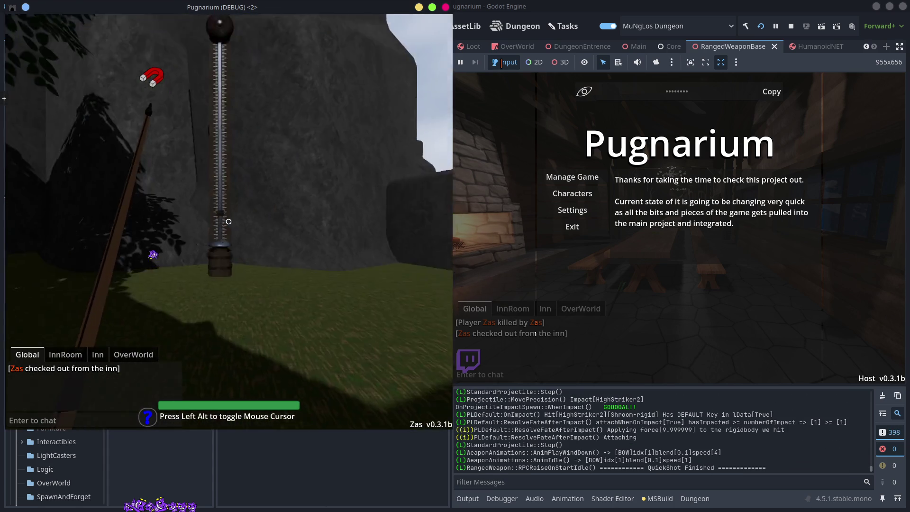
pyautogui.click(228, 222)
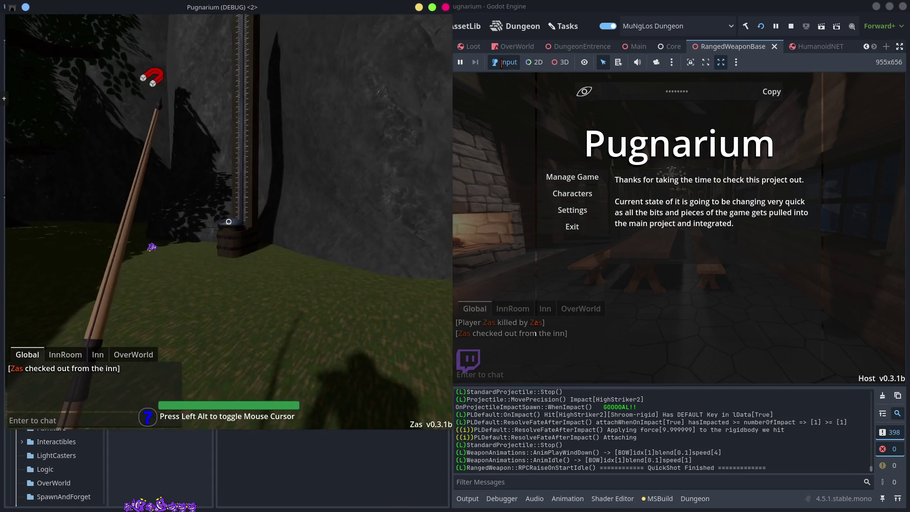
pyautogui.click(229, 222)
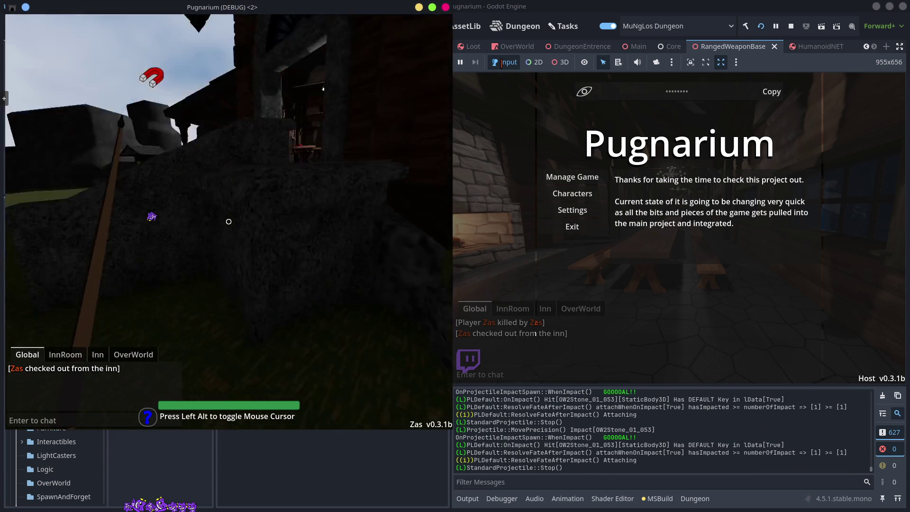
# - Walk the client player across the field and down the village street toward the plank bridge
pyautogui.press('w')
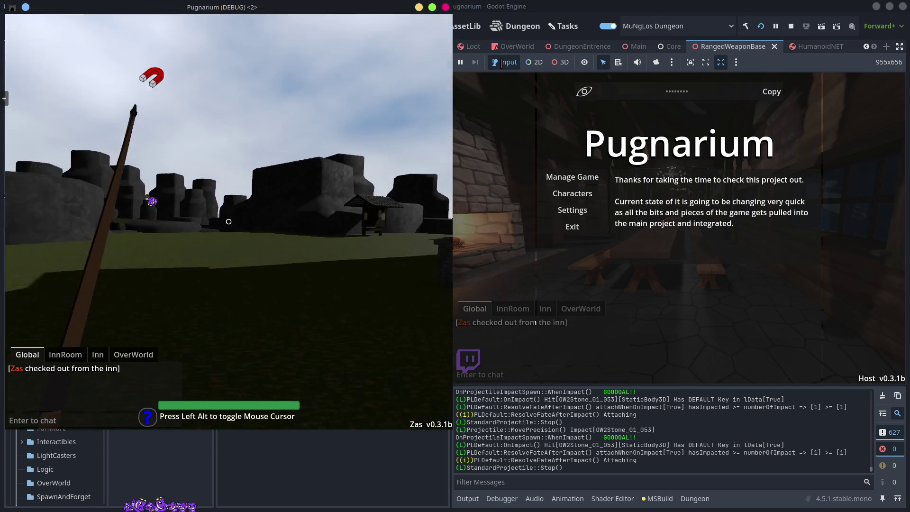
pyautogui.press('space')
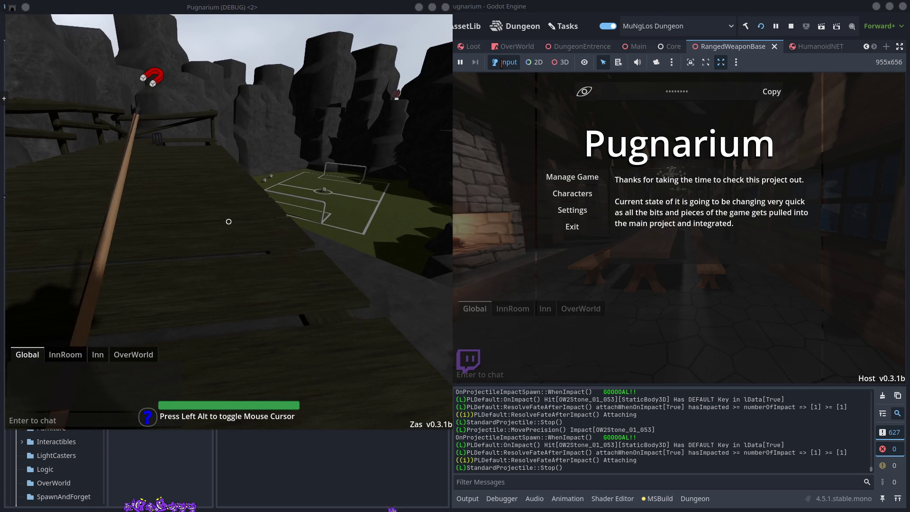
pyautogui.press('alt')
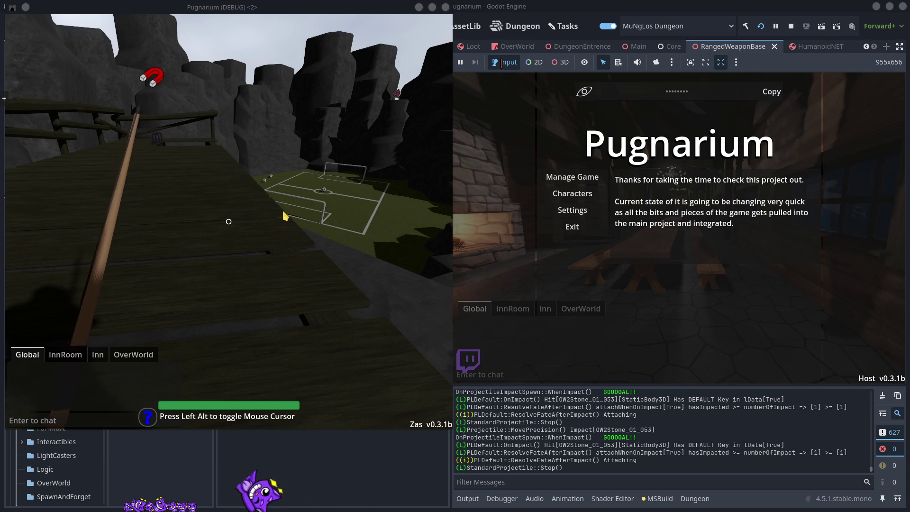
pyautogui.click(360, 312)
pyautogui.press('alt')
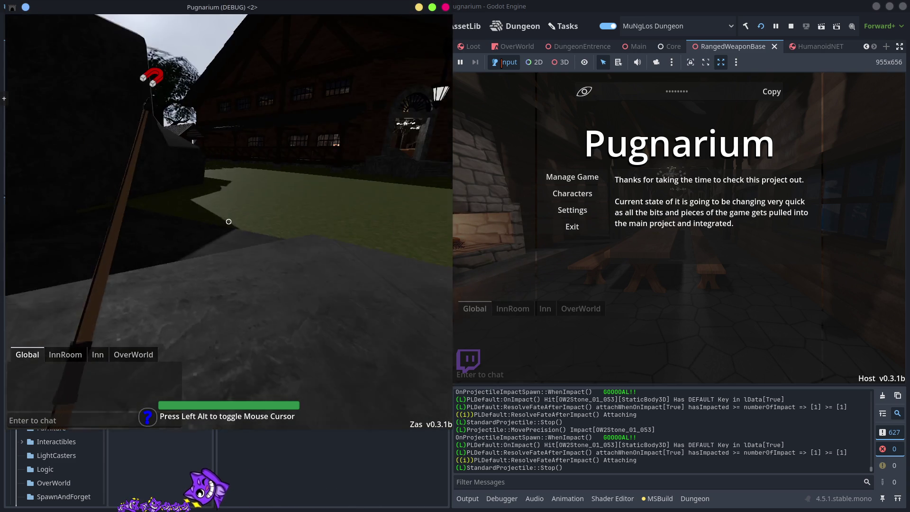
pyautogui.press('w')
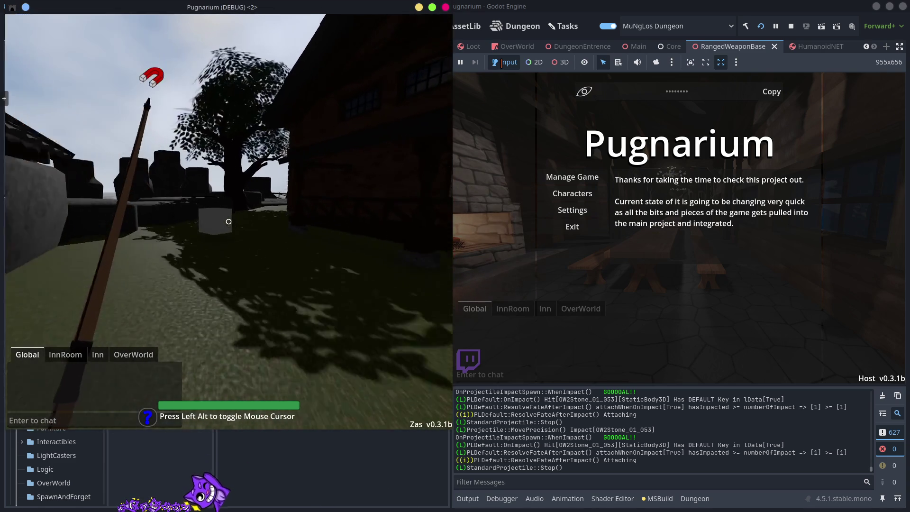
pyautogui.press('w')
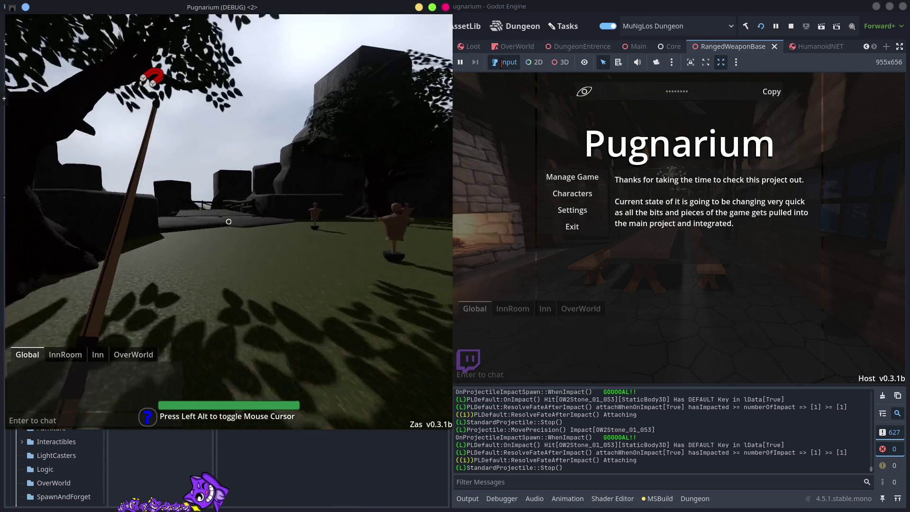
# - Bring up the host game and respawn it as the local character from the Characters screen
pyautogui.press('alt')
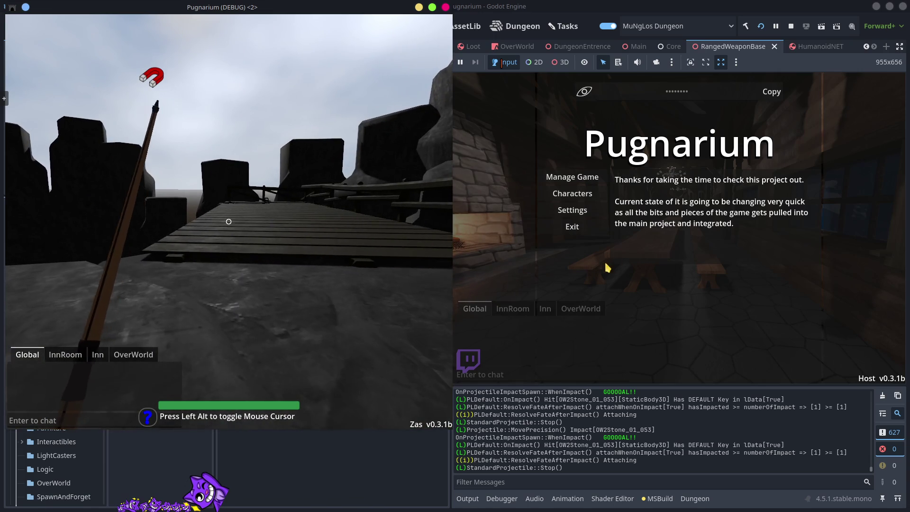
pyautogui.click(605, 264)
pyautogui.click(584, 193)
pyautogui.press('Escape')
pyautogui.click(225, 420)
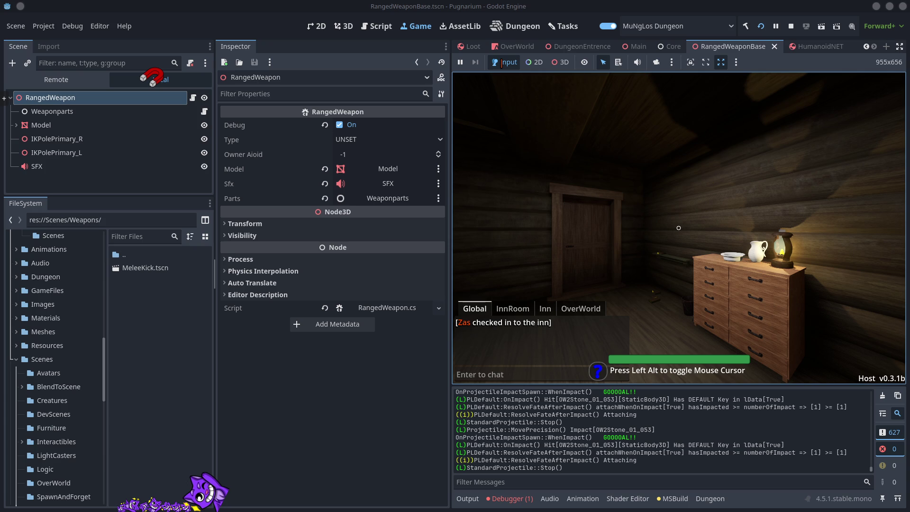
# - Move the debugger terminal aside to read the Humanoid node-not-found errors, then return to the client game
pyautogui.hotkey('alt', 'Tab')
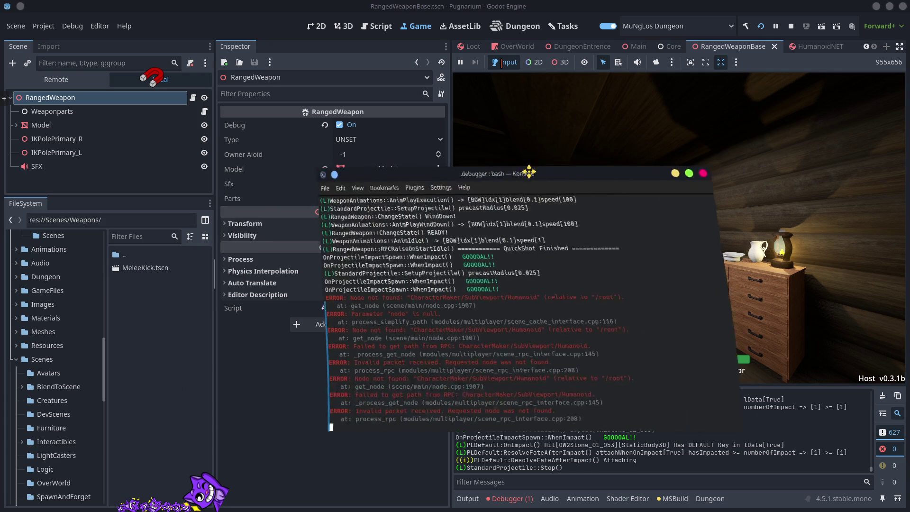
pyautogui.moveTo(528, 175); pyautogui.dragTo(333, 186)
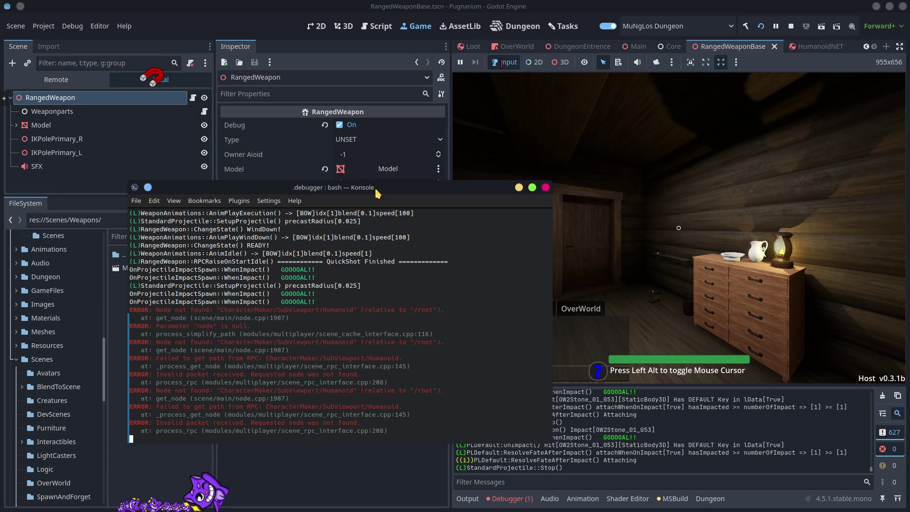
pyautogui.moveTo(376, 192); pyautogui.dragTo(258, 235)
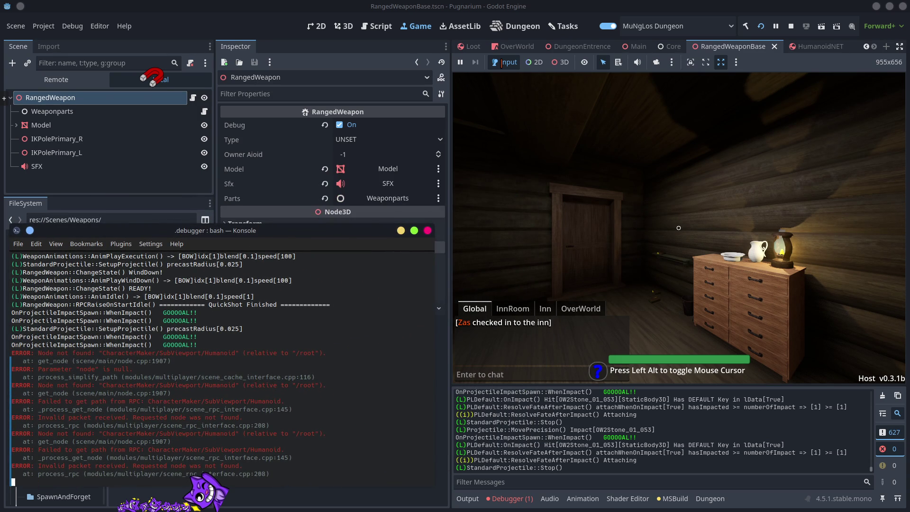
pyautogui.hotkey('alt', 'Tab')
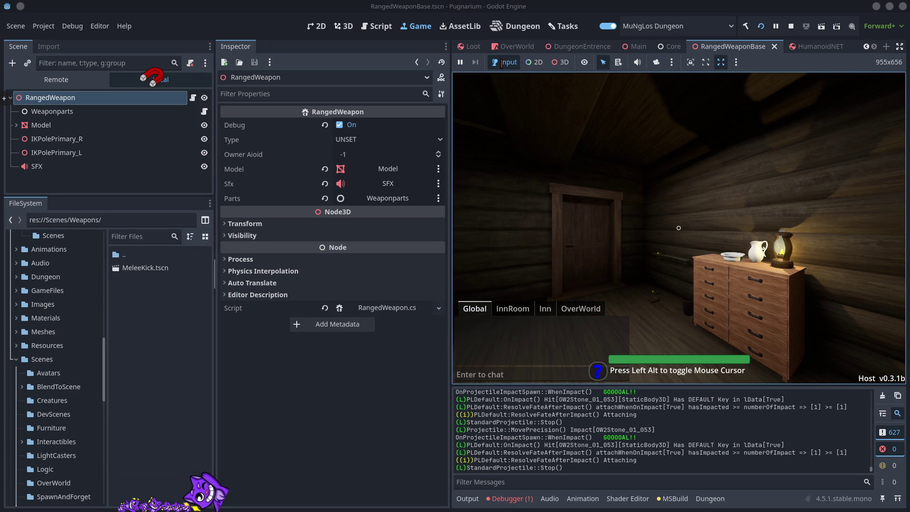
pyautogui.hotkey('alt', 'Tab')
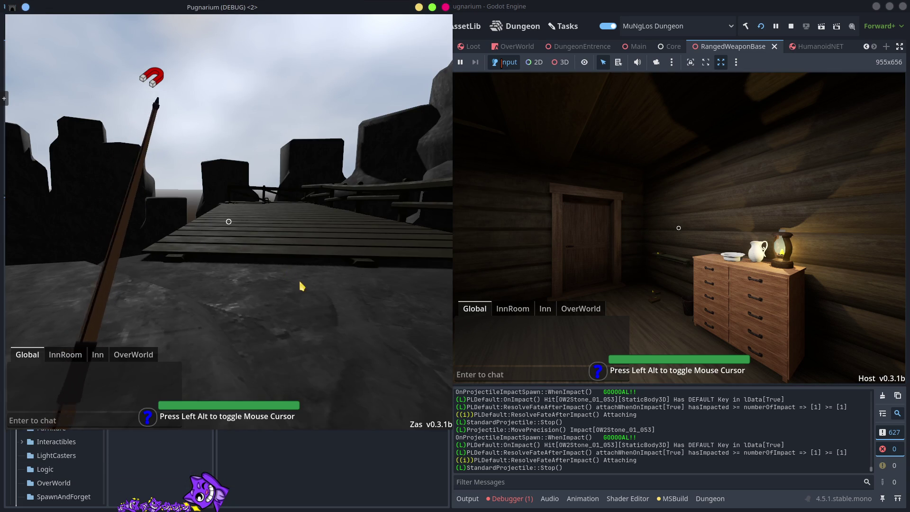
# - Set the client game window to Keep Above Others
pyautogui.click(314, 500)
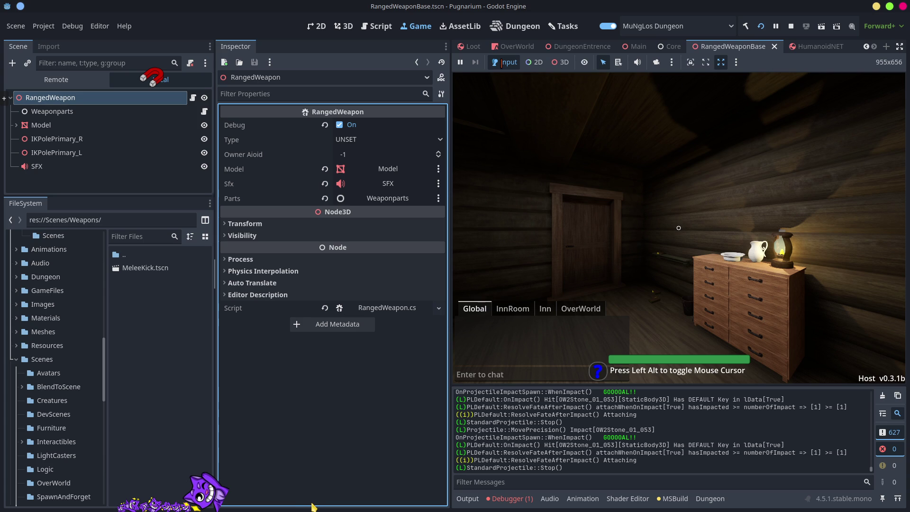
pyautogui.hotkey('alt', 'Tab')
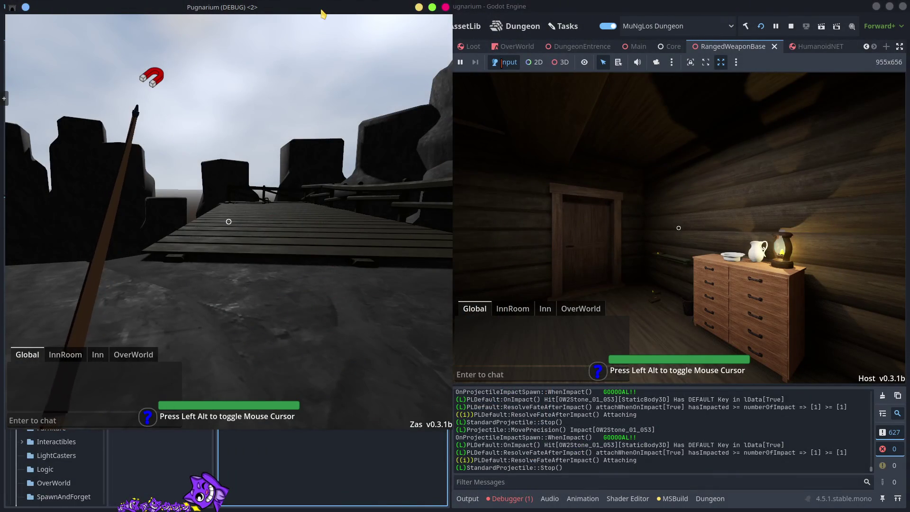
pyautogui.rightClick(322, 10)
pyautogui.moveTo(365, 54)
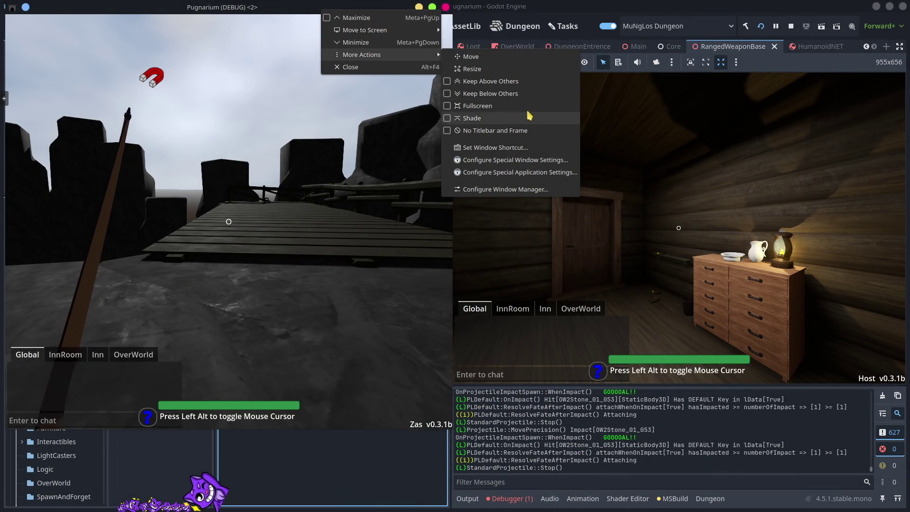
pyautogui.click(522, 86)
# - Respawn the client player with CONFIRM and view the debugger's error list
pyautogui.press('alt')
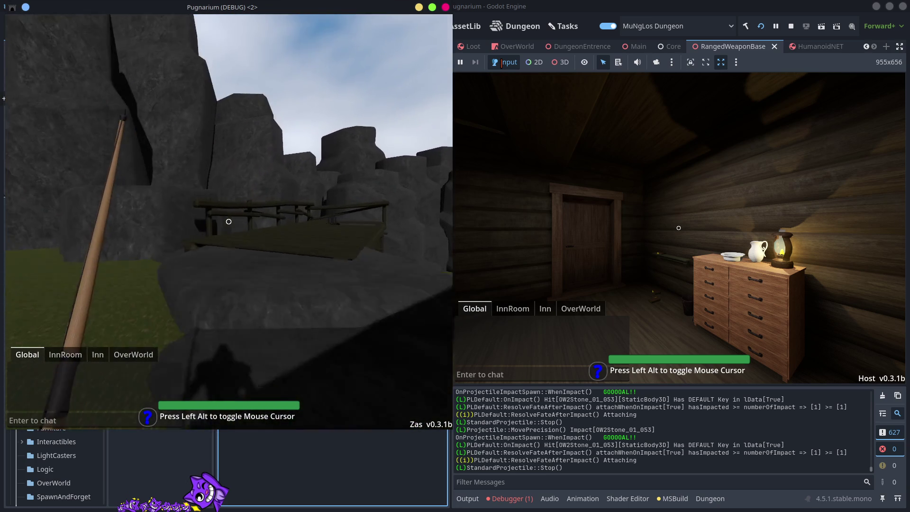
pyautogui.press('Escape')
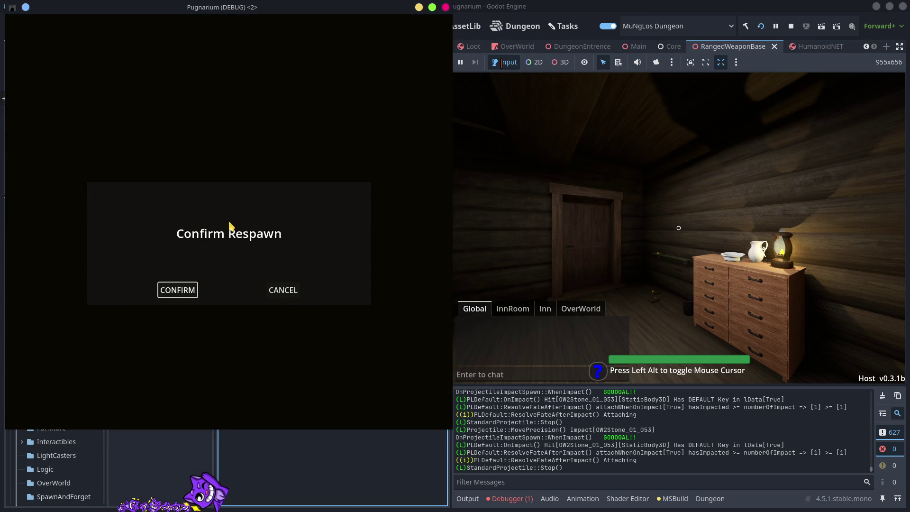
pyautogui.click(194, 286)
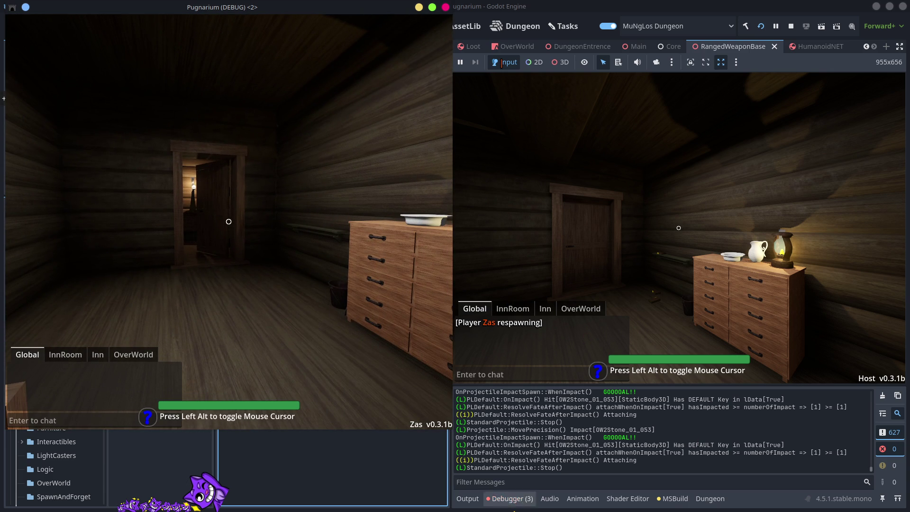
pyautogui.click(512, 500)
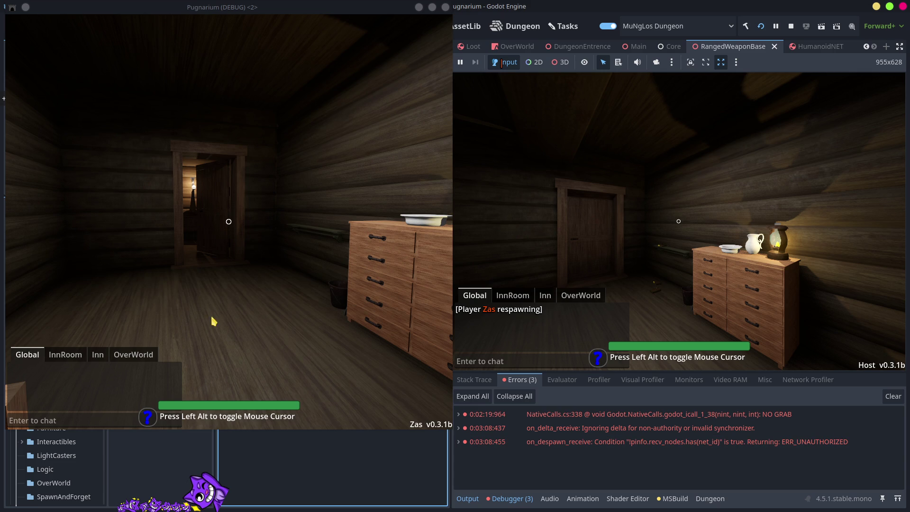
# - Walk the client player through the tavern hall, out onto the platform and across the grass
pyautogui.press('w')
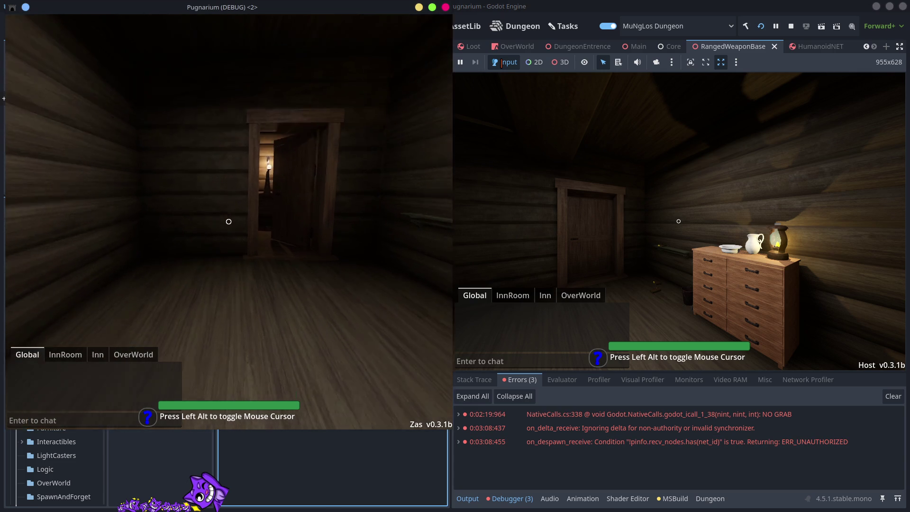
pyautogui.press('w')
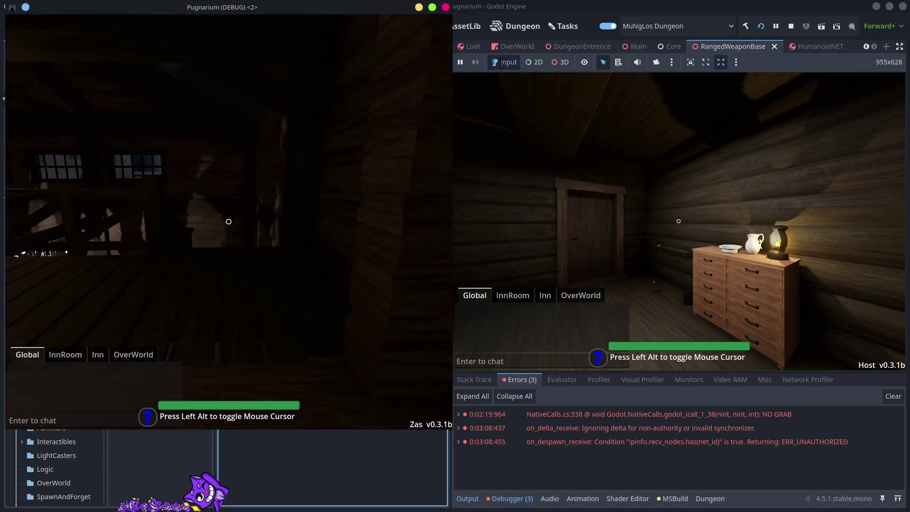
pyautogui.press('w')
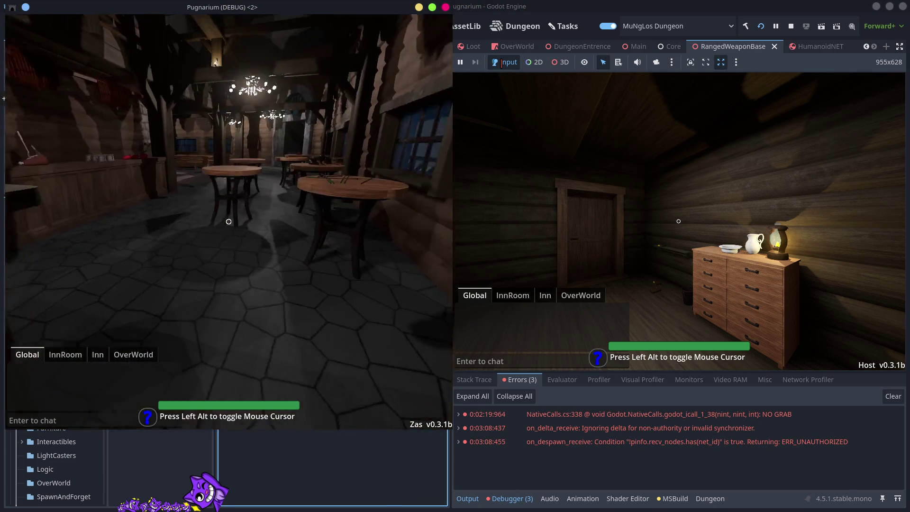
pyautogui.press('w')
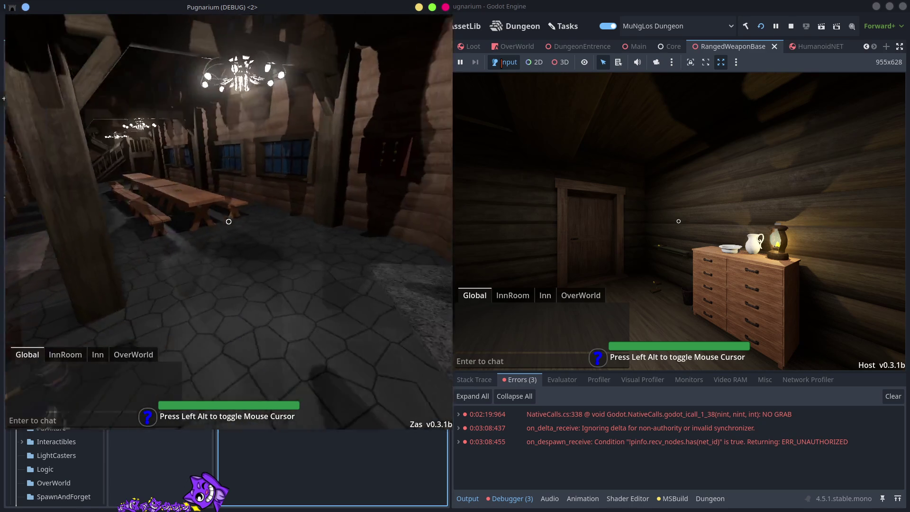
pyautogui.press('w')
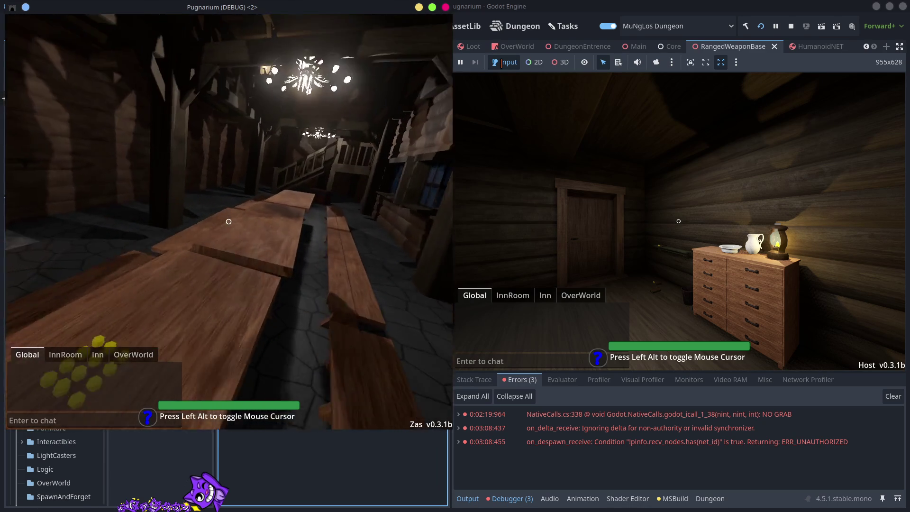
pyautogui.moveTo(229, 221)
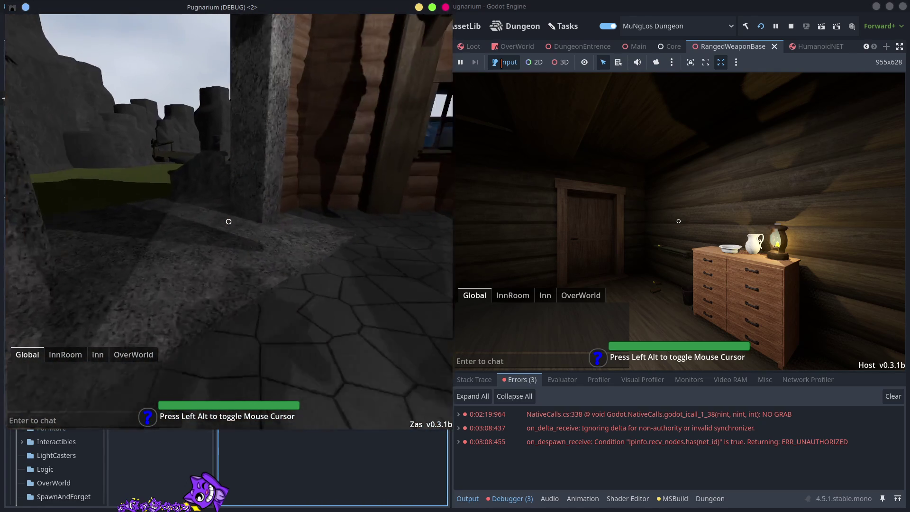
pyautogui.press('w')
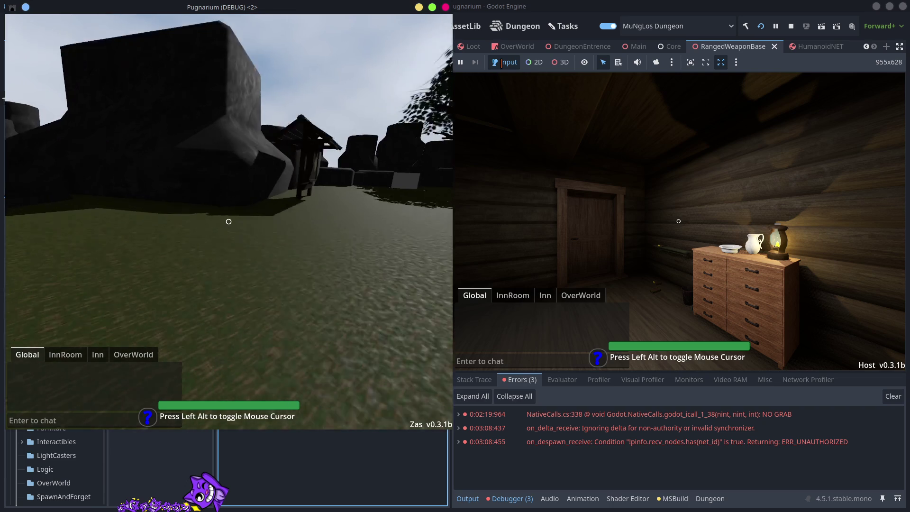
pyautogui.press('w')
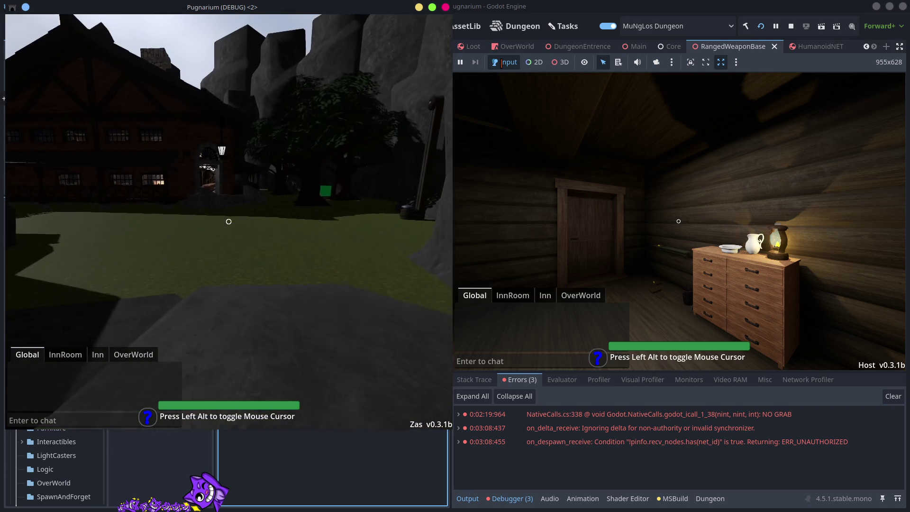
pyautogui.press('w')
# - Toggle the host game's main menu and move the host player around the dresser and door
pyautogui.click(620, 221)
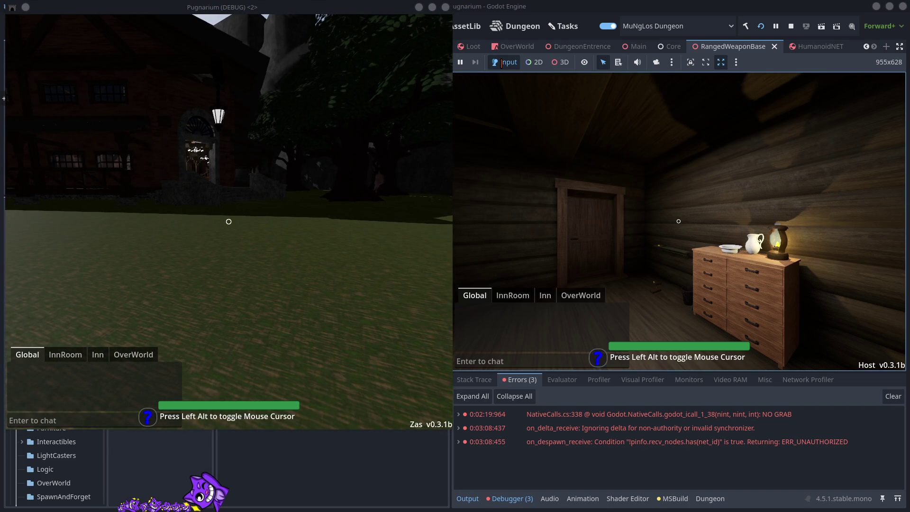
pyautogui.press('Escape')
pyautogui.press('Escape')
pyautogui.press('w')
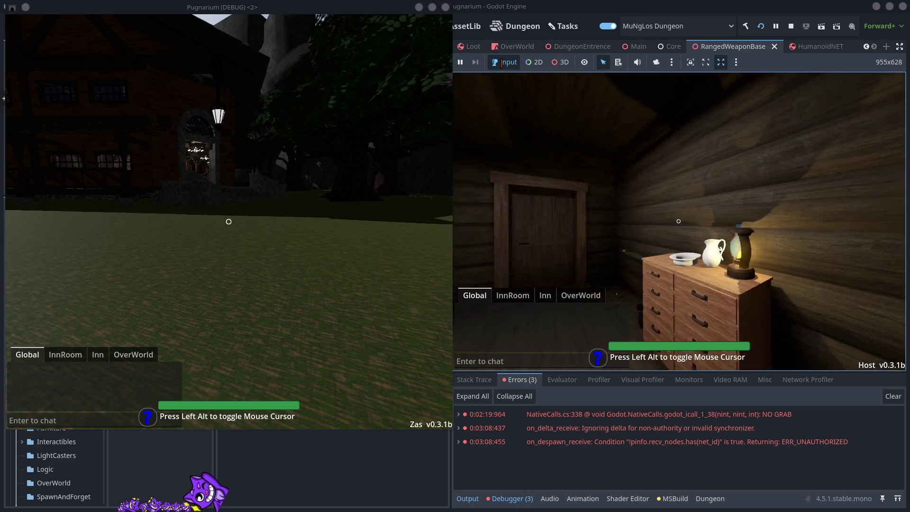
pyautogui.press('alt')
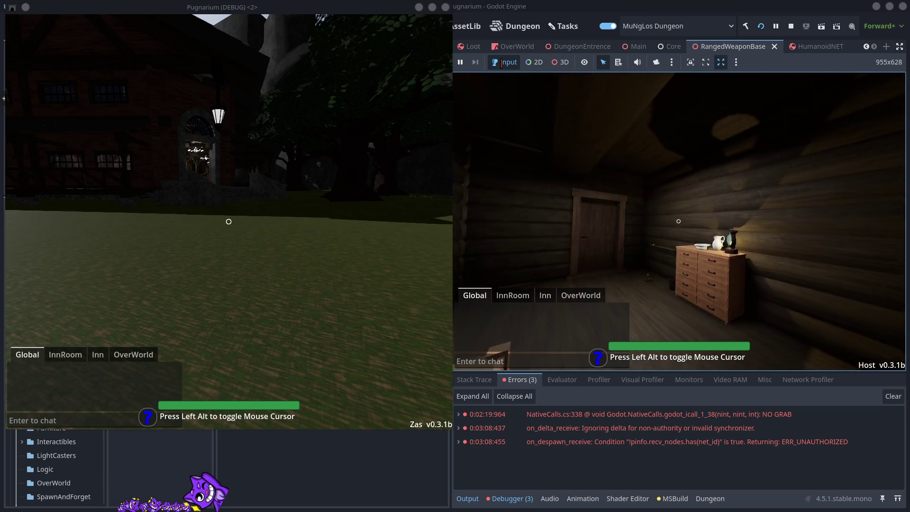
pyautogui.press('Escape')
pyautogui.press('Escape')
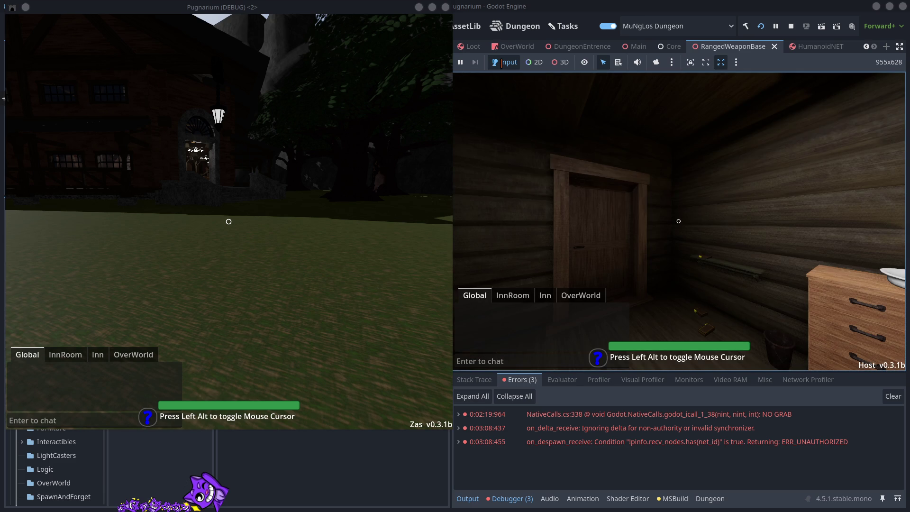
pyautogui.press('alt')
# - Open the pause menu in the second client window, then refocus the host game view
pyautogui.click(252, 274)
pyautogui.press('alt')
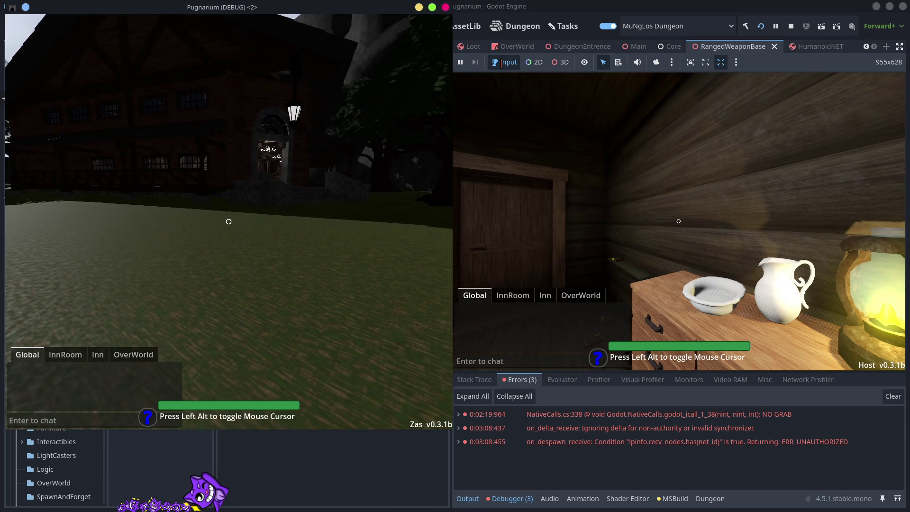
pyautogui.press('Escape')
pyautogui.click(768, 202)
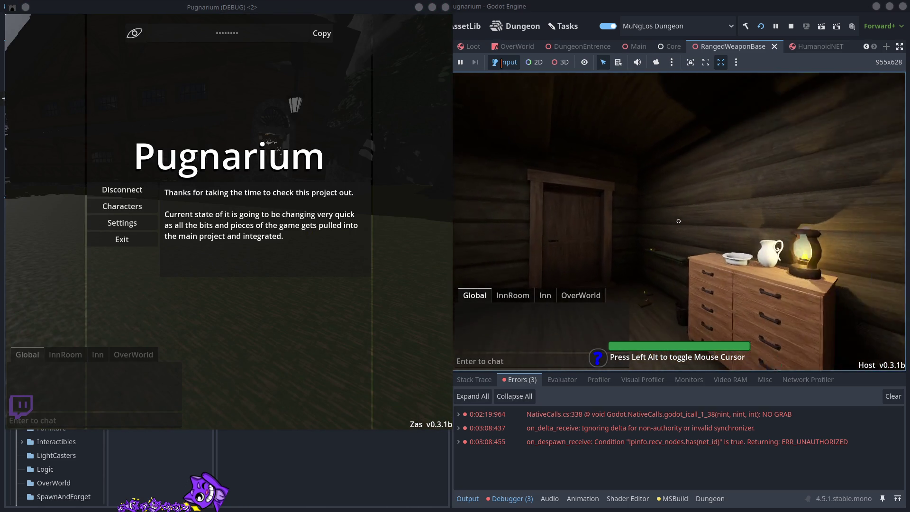
# - Line the host player up with the bedroom door and go through onto the inn balcony
pyautogui.press('w')
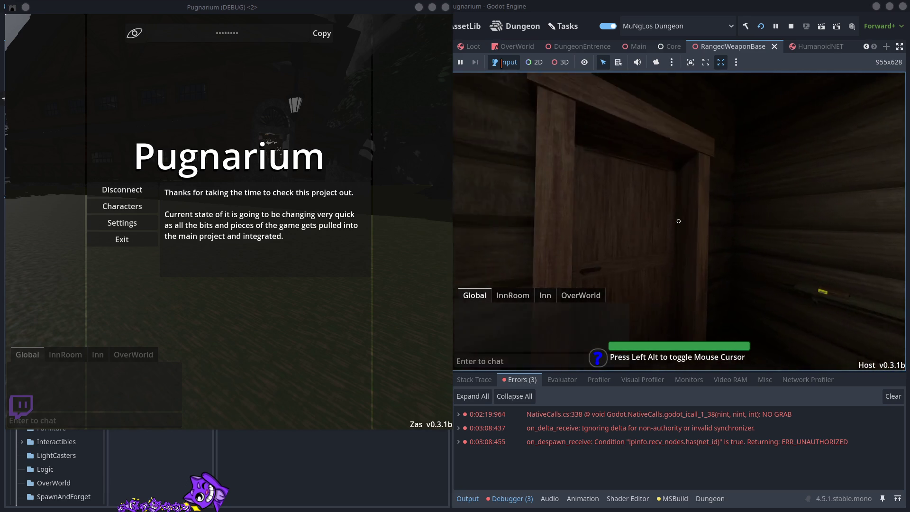
pyautogui.press('a')
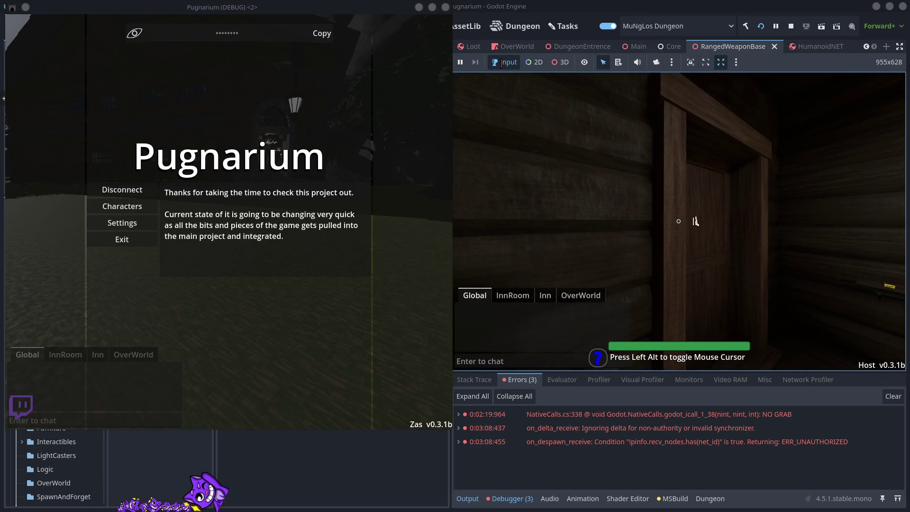
pyautogui.press('d')
pyautogui.press('a')
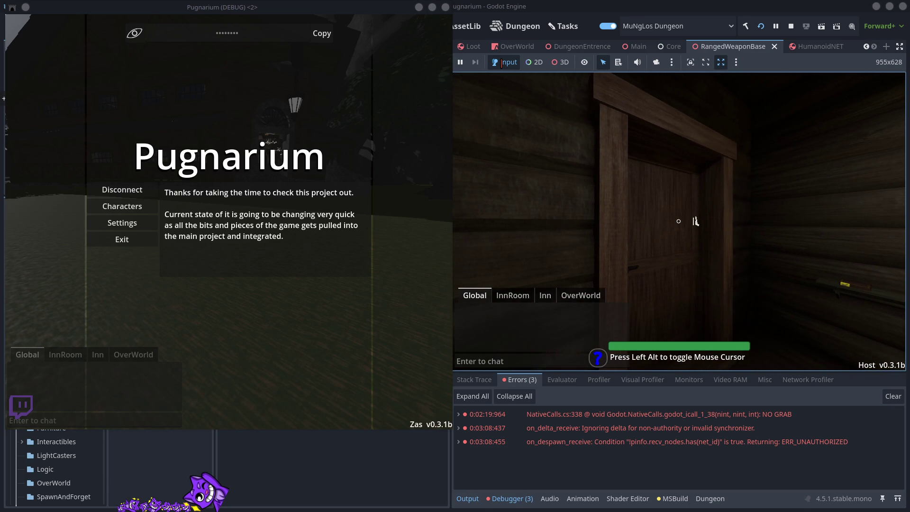
pyautogui.press('e')
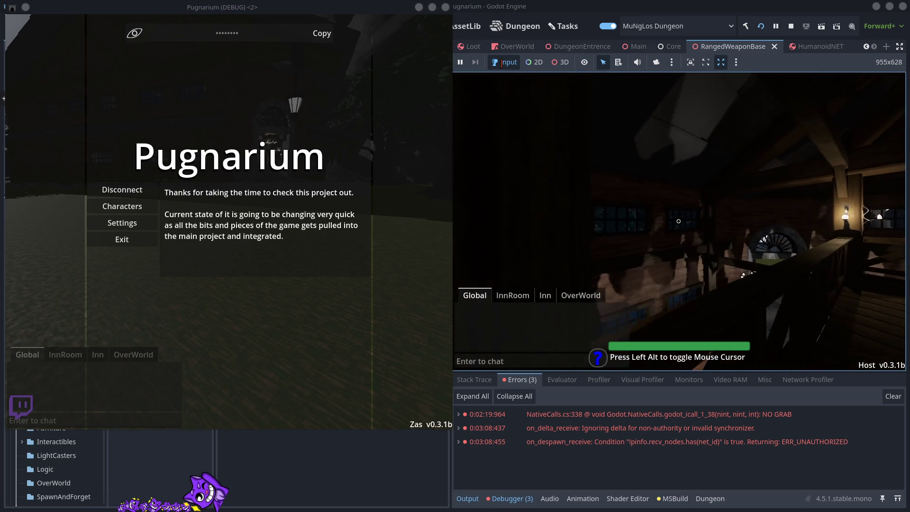
pyautogui.moveTo(678, 221)
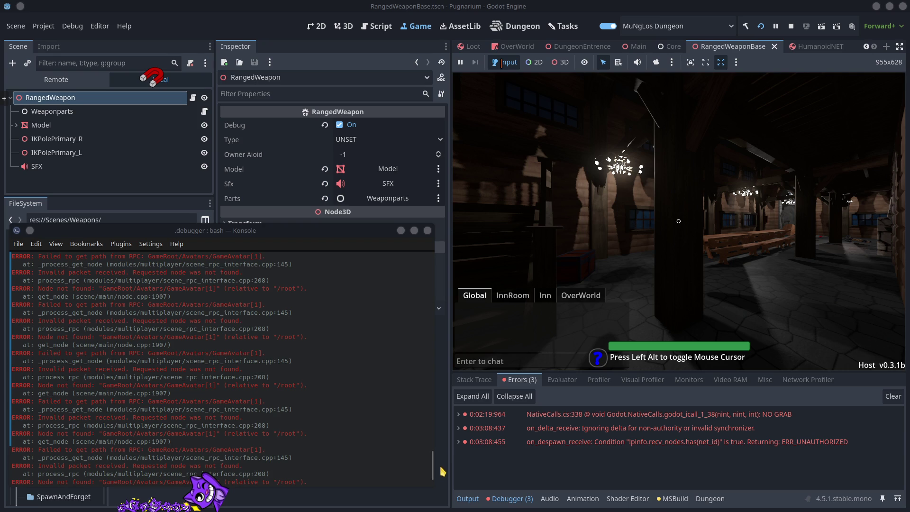
# - Scroll through the GameAvatar node-not-found errors in the debugger log, then return control to the host game
pyautogui.moveTo(432, 471)
pyautogui.mouseDown()
pyautogui.moveTo(433, 313)
pyautogui.moveTo(433, 341)
pyautogui.moveTo(462, 365)
pyautogui.moveTo(468, 397)
pyautogui.mouseUp()
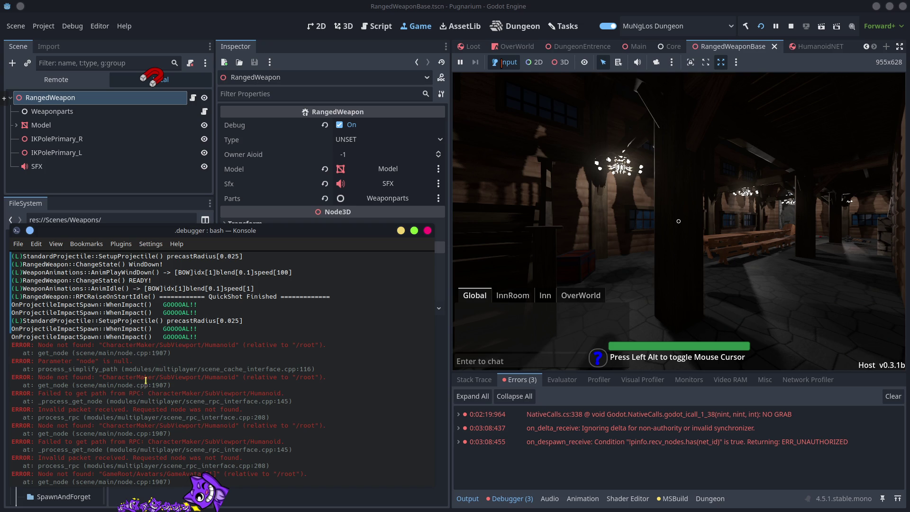
pyautogui.scroll(-7, 174, 409)
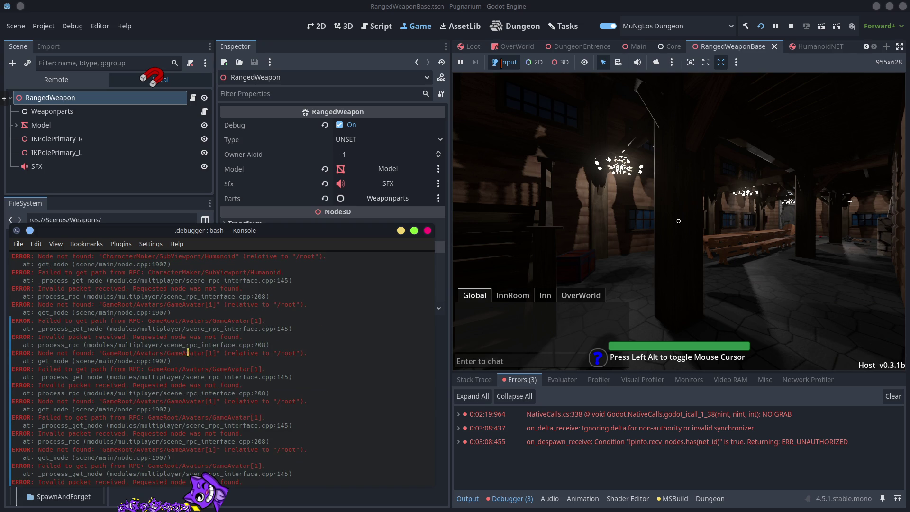
pyautogui.scroll(-3, 244, 446)
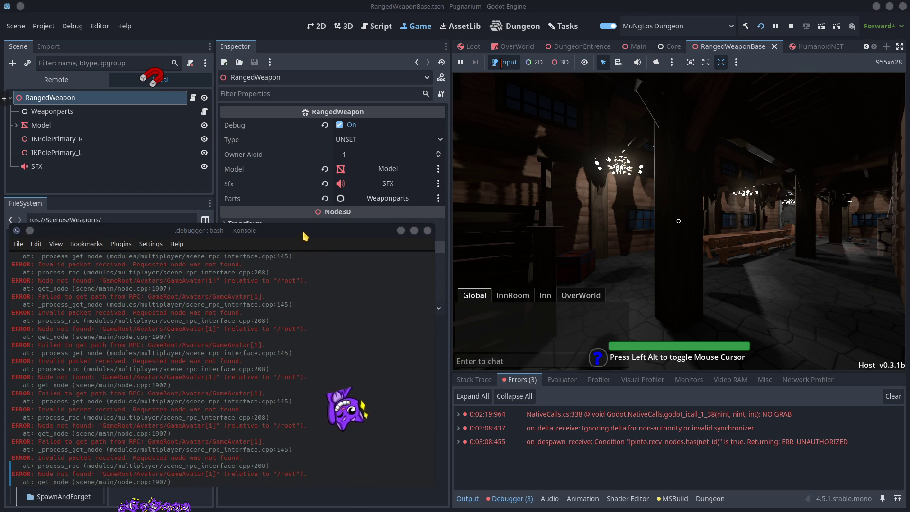
pyautogui.click(441, 256)
pyautogui.click(521, 267)
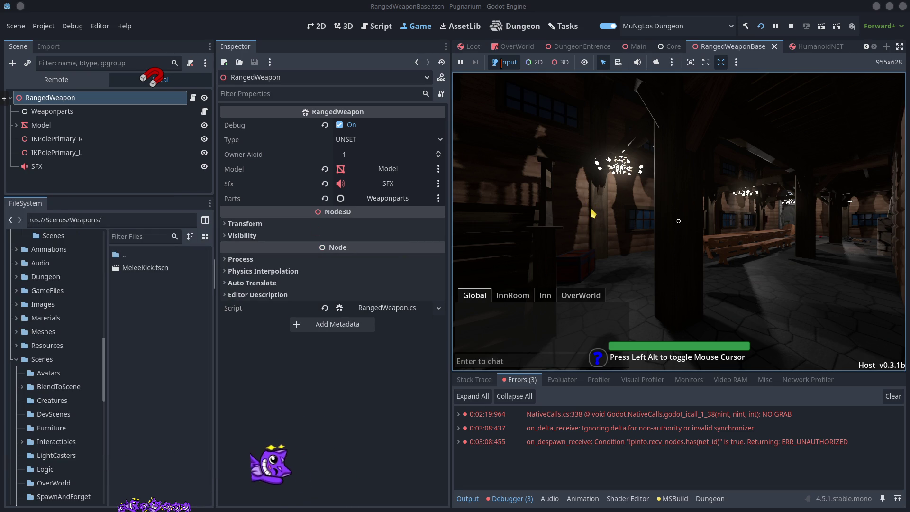
# - Walk the host player past the benches and respawn it with CONFIRM
pyautogui.press('w')
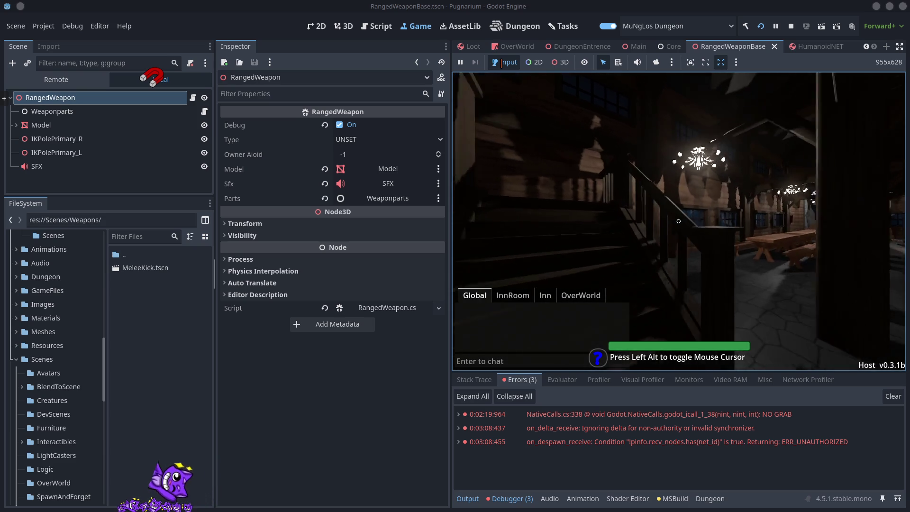
pyautogui.press('w')
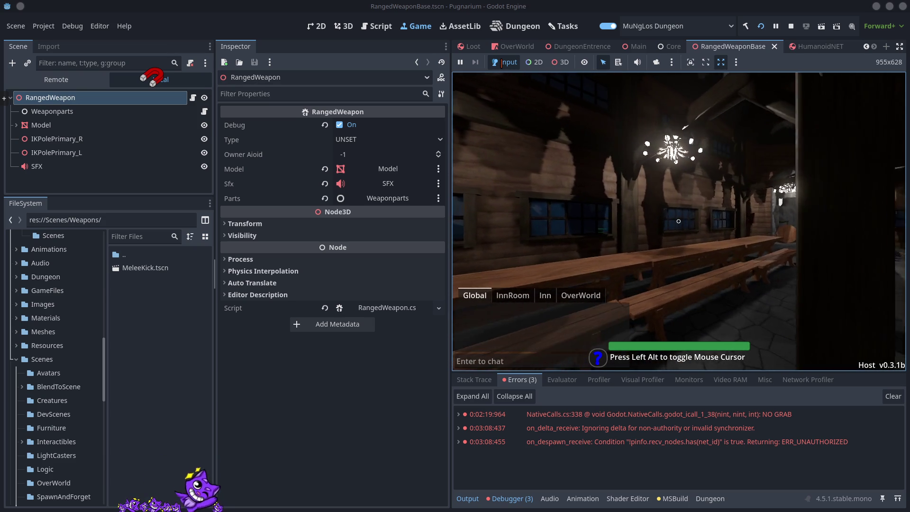
pyautogui.press('Escape')
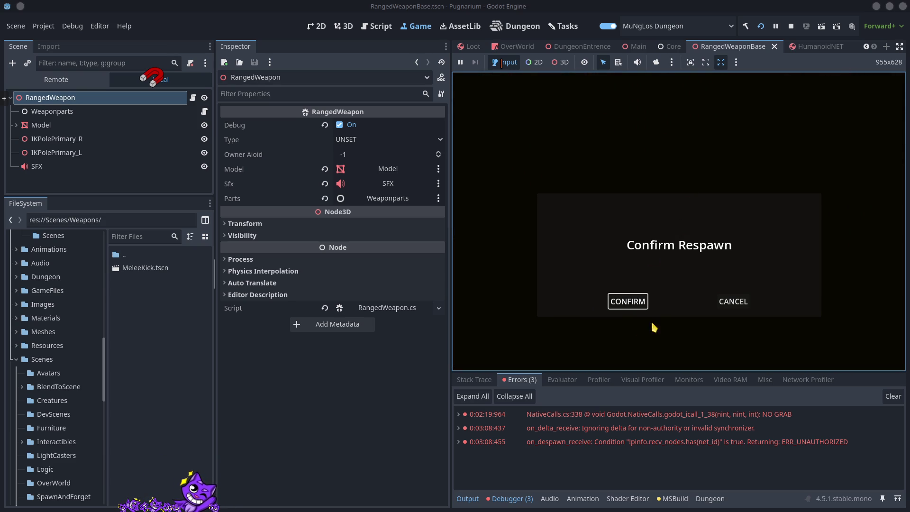
pyautogui.click(631, 308)
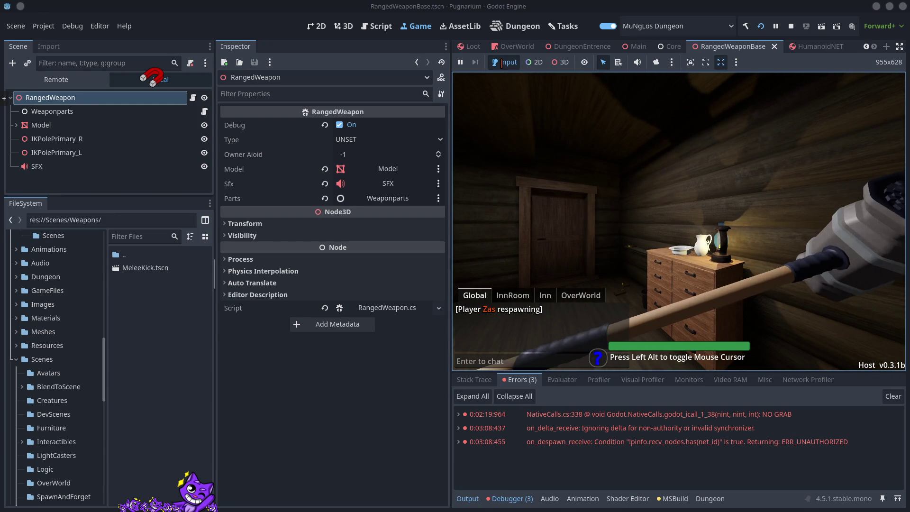
# - Open the inventory to inspect the loadout bow, then switch to the HumanoidNET scene
pyautogui.press('Tab')
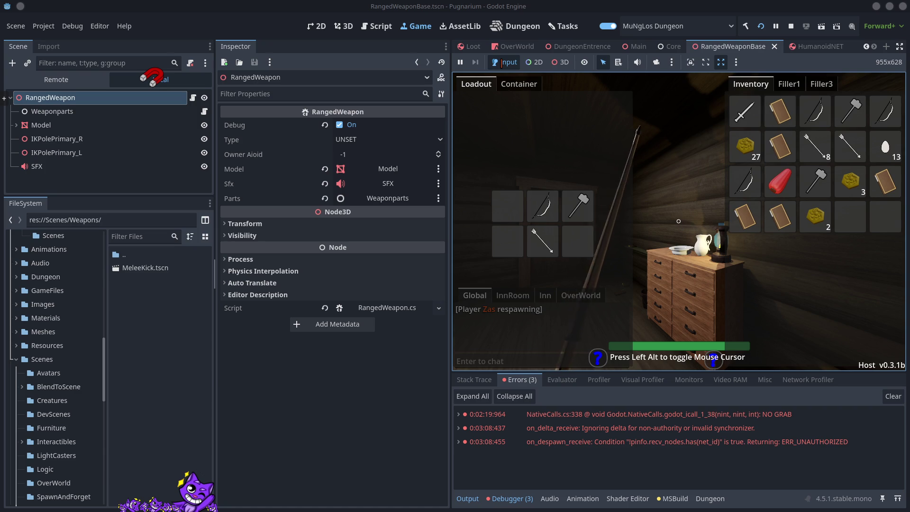
pyautogui.press('Tab')
pyautogui.press('Tab')
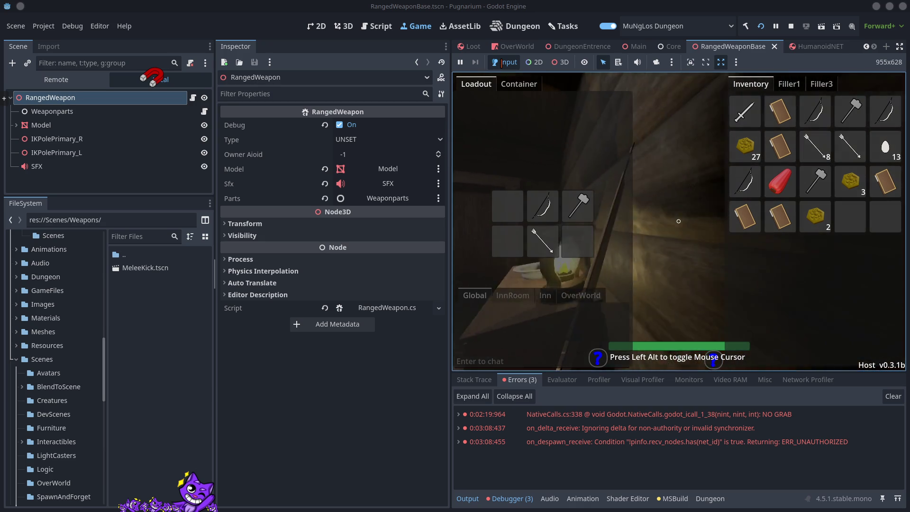
pyautogui.press('Alt_L')
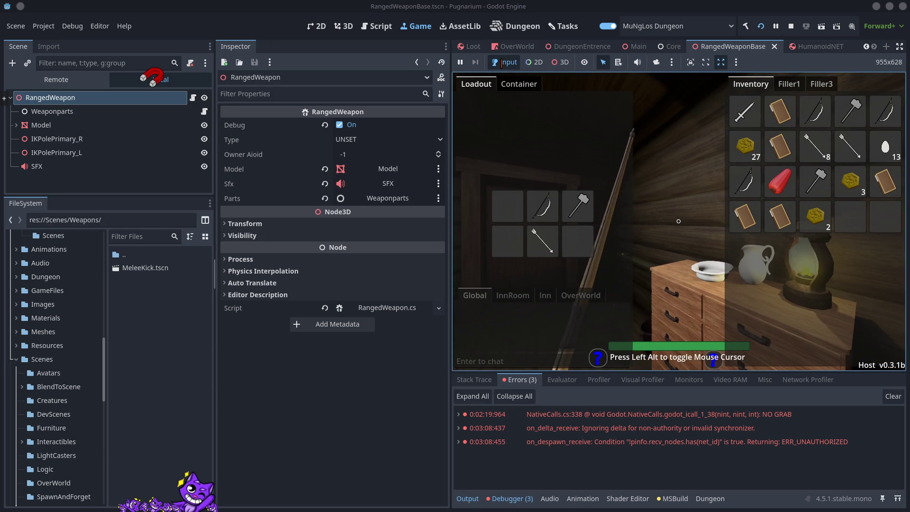
pyautogui.click(816, 46)
# - Inspect the Humanoid root's Special references and Misc Settings, then stop the game and switch to VS Code
pyautogui.scroll(5, 62, 123)
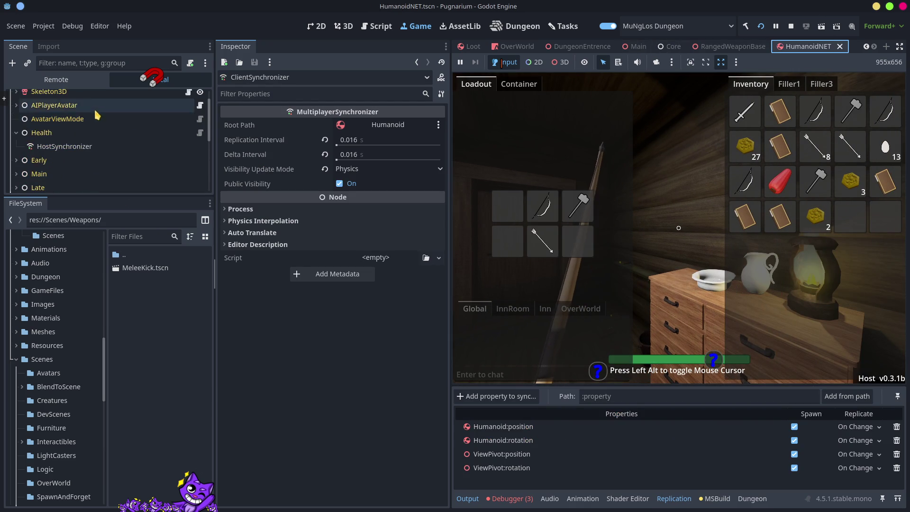
pyautogui.click(42, 97)
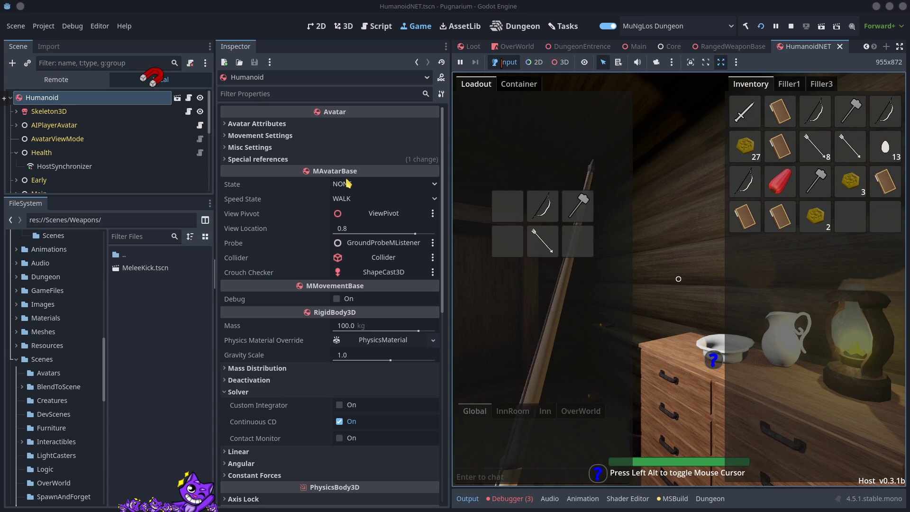
pyautogui.moveTo(389, 322)
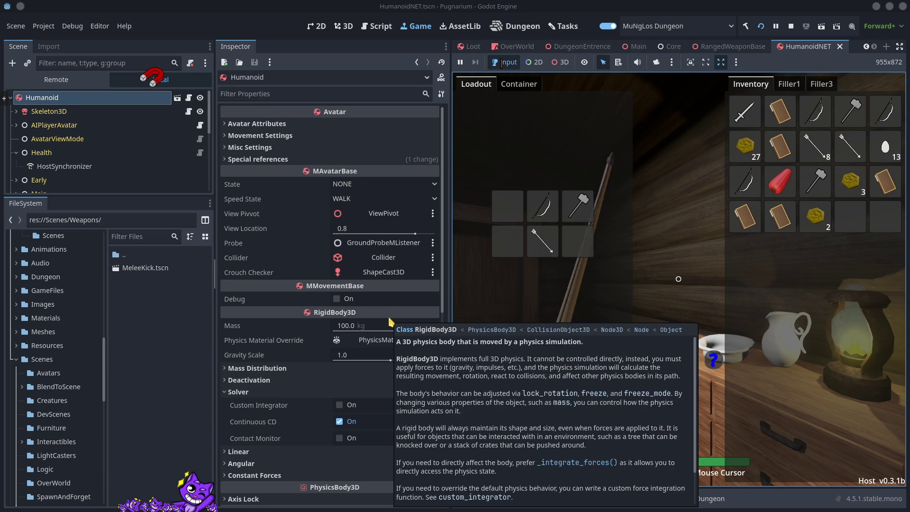
pyautogui.click(232, 392)
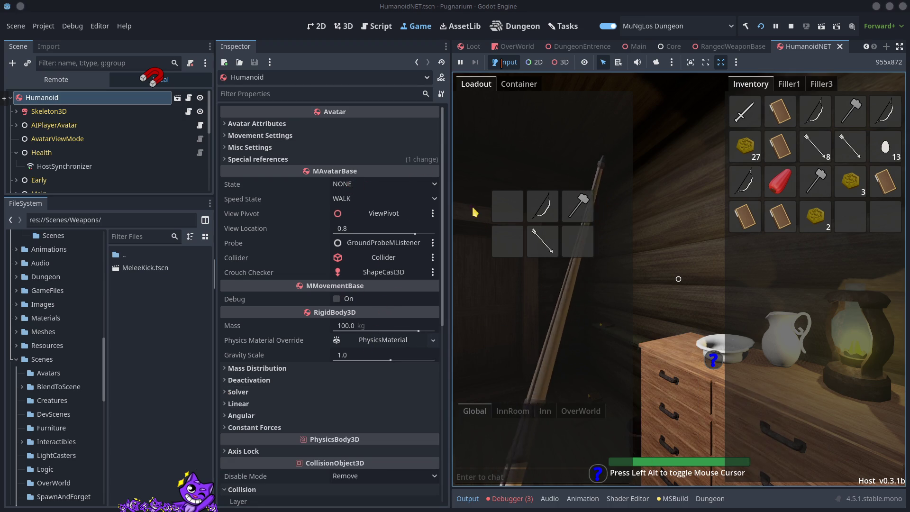
pyautogui.click(231, 160)
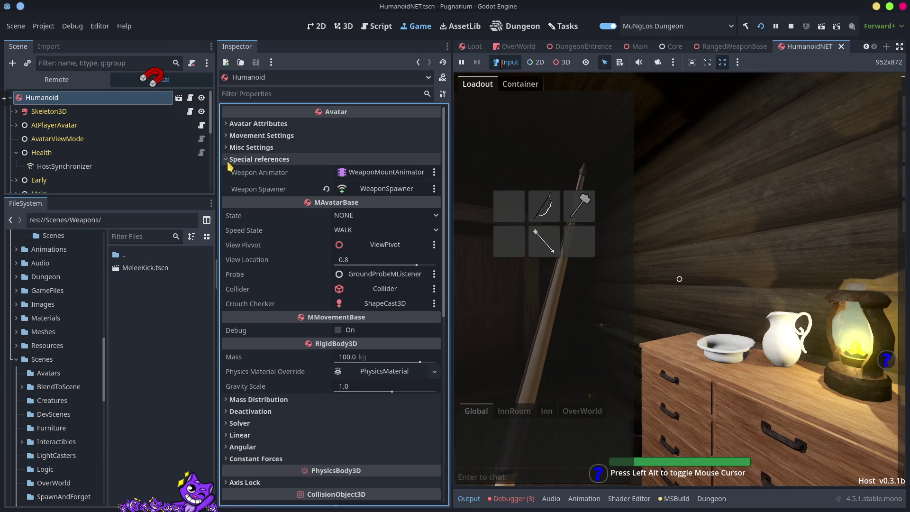
pyautogui.click(226, 148)
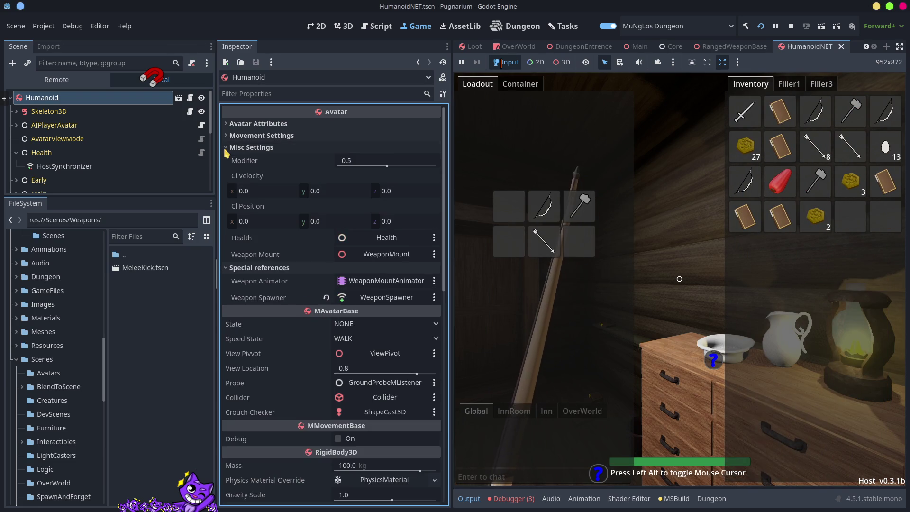
pyautogui.click(791, 27)
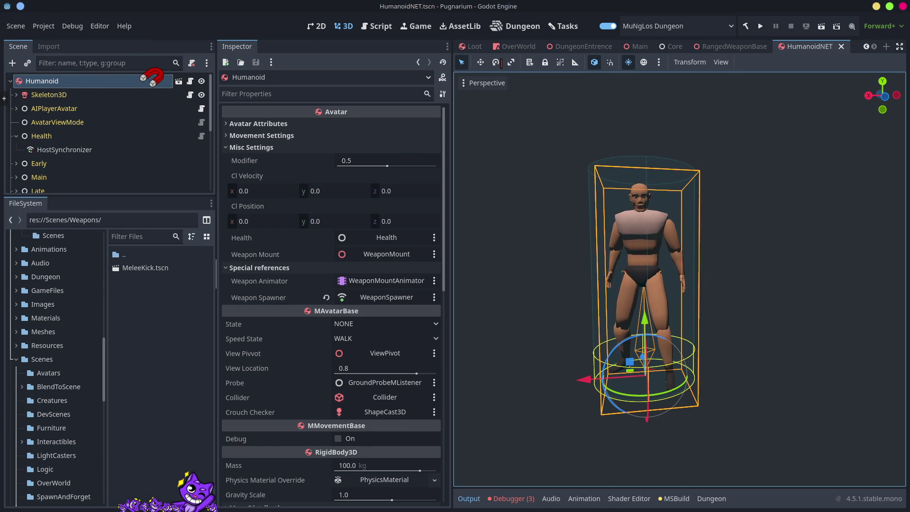
pyautogui.hotkey('alt', 'Tab')
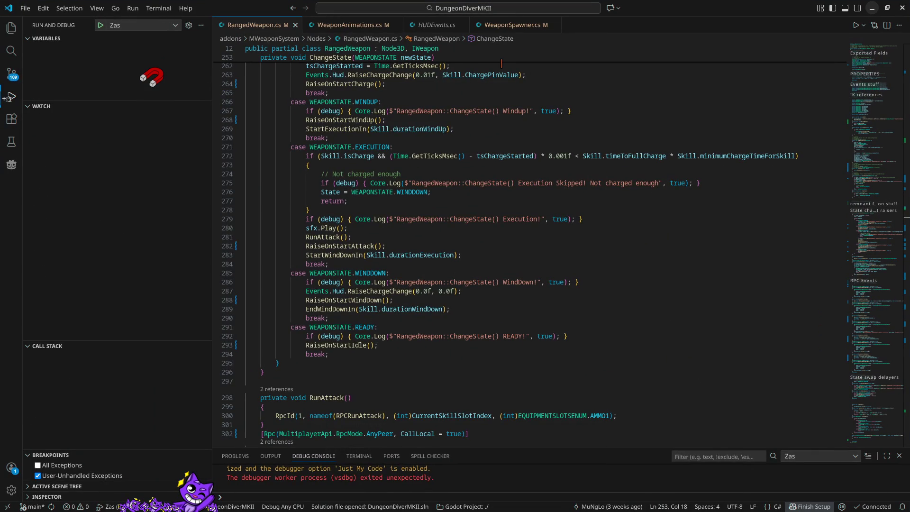
# - Search the project for 'ViewPivvot', check the Avatar.tscn match, then open WaterMovementMListener.cs at line 31
pyautogui.click(11, 51)
pyautogui.write('ViewPivvot')
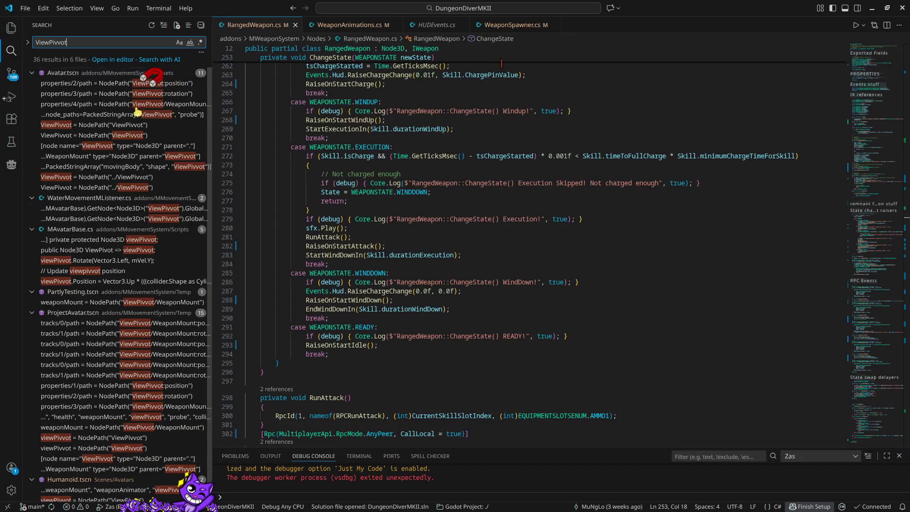
pyautogui.moveTo(210, 209); pyautogui.dragTo(576, 210)
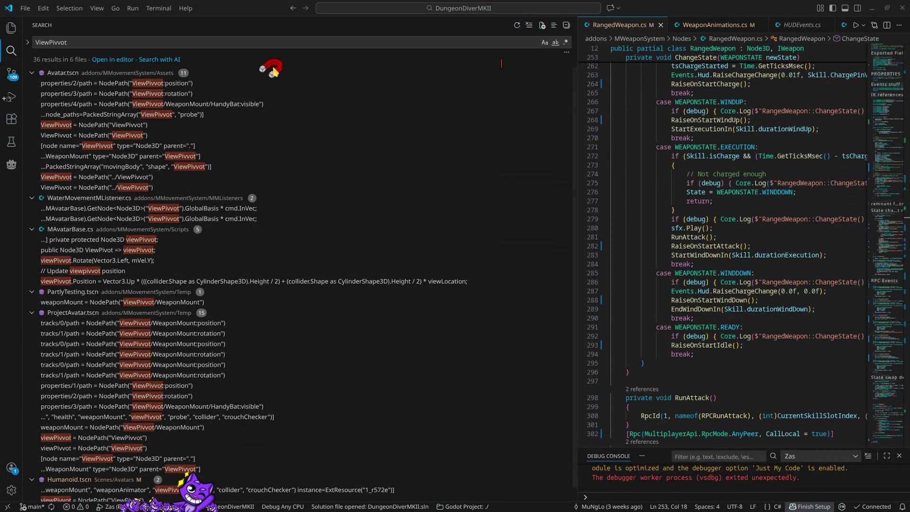
pyautogui.click(182, 85)
pyautogui.click(181, 84)
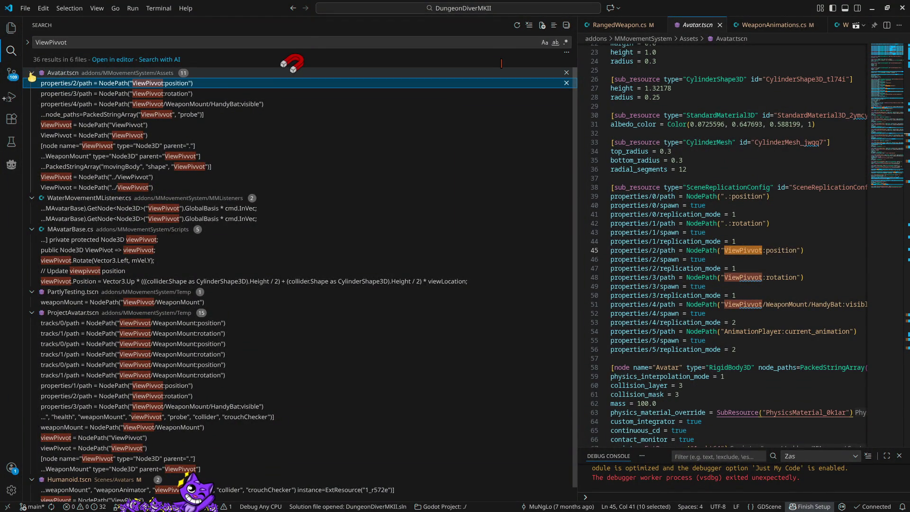
pyautogui.click(31, 73)
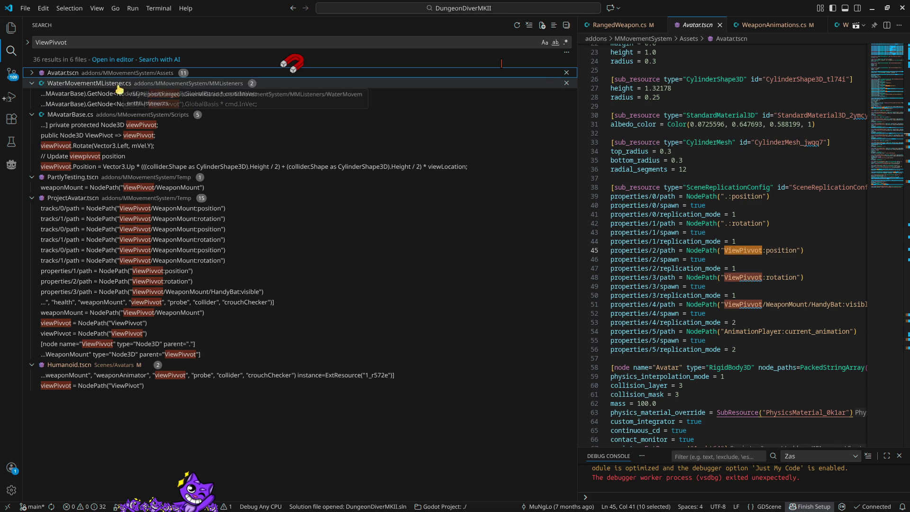
pyautogui.click(160, 97)
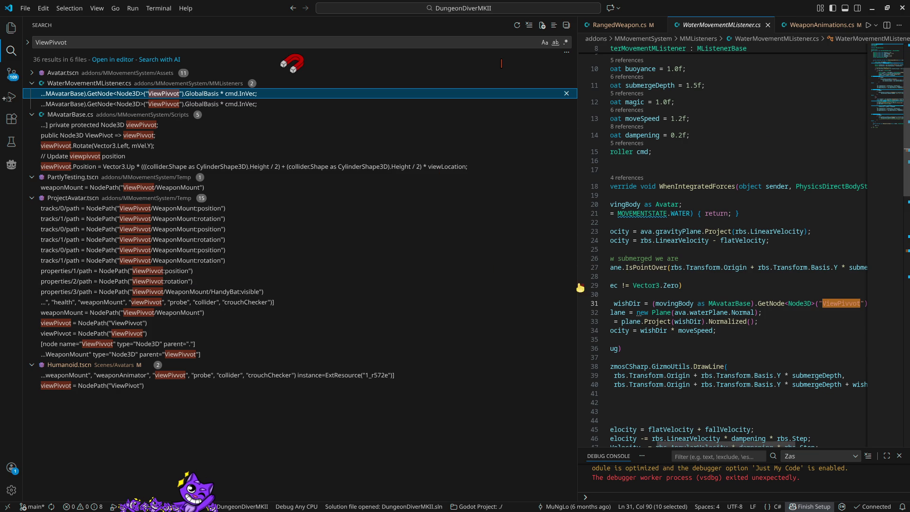
# - Change 'ViewPivvot' to 'ViewPivot' on lines 31 and 66 of WaterMovementMListener.cs and close the file
pyautogui.moveTo(577, 283); pyautogui.dragTo(356, 283)
pyautogui.click(695, 304)
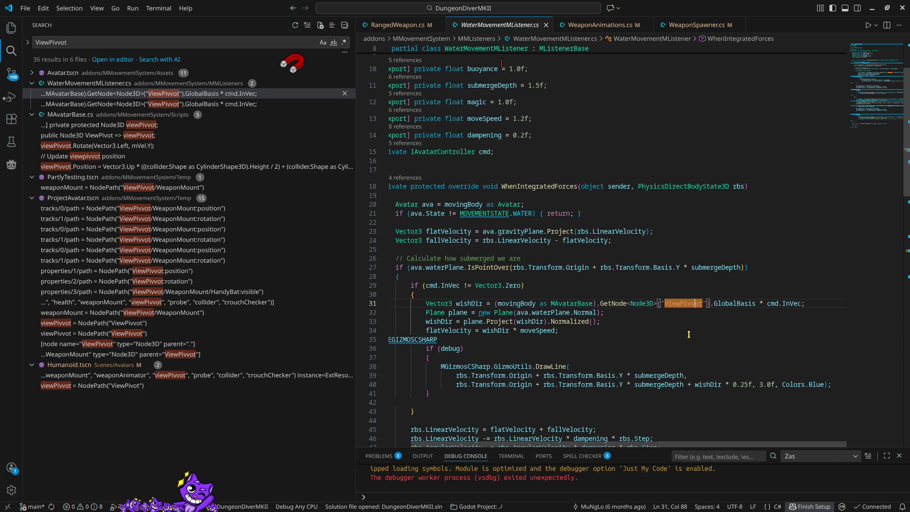
pyautogui.press('BackSpace')
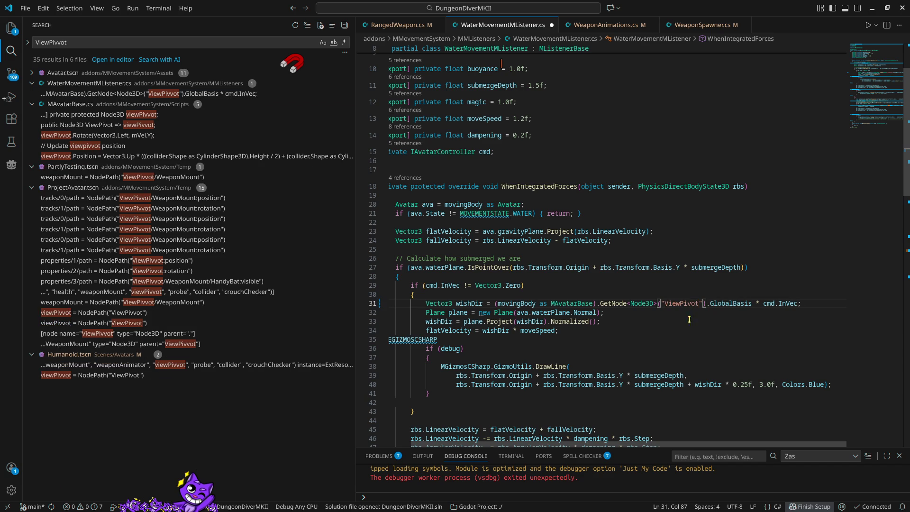
pyautogui.click(167, 95)
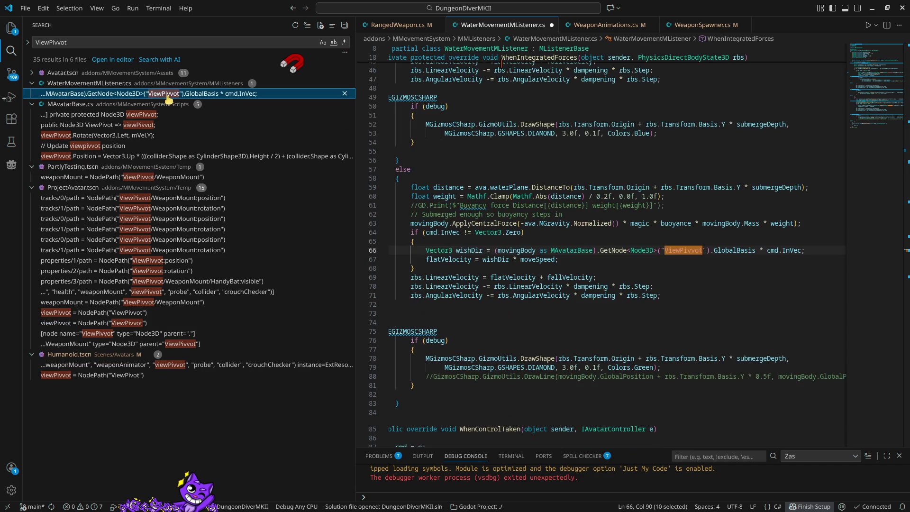
pyautogui.click(690, 253)
pyautogui.click(689, 251)
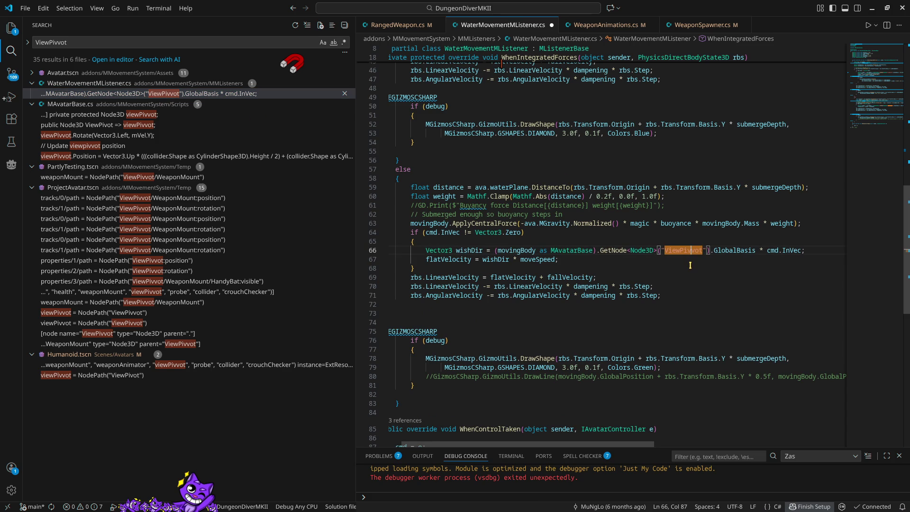
pyautogui.press('BackSpace')
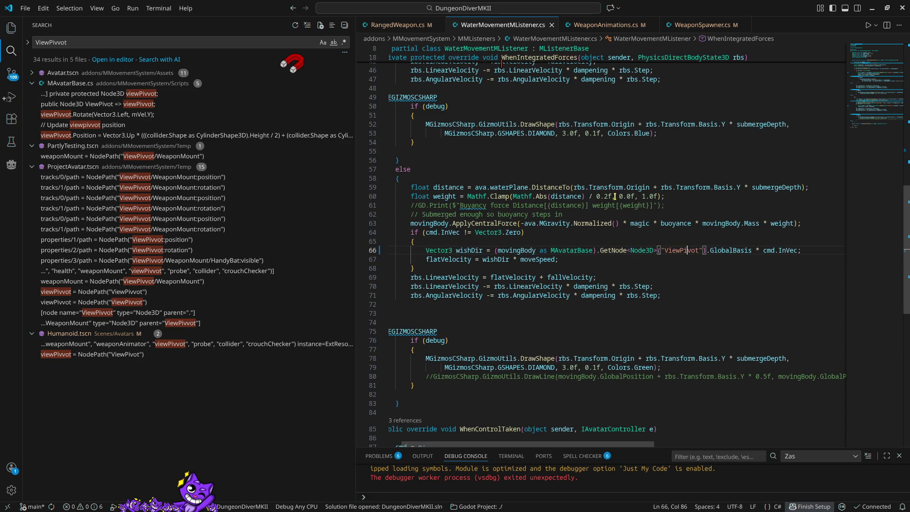
pyautogui.middleClick(484, 24)
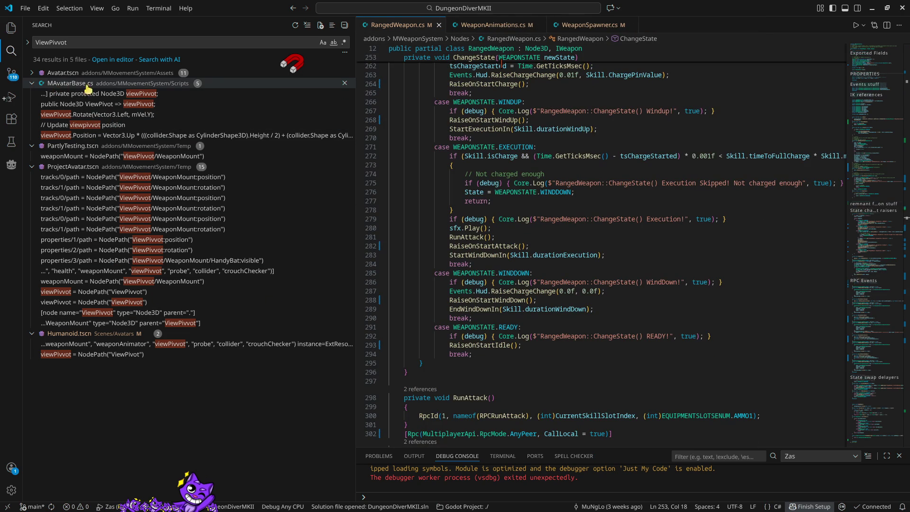
# - Rename the viewPivvot field in MAvatarBase.cs to viewPivot across the project with F2
pyautogui.click(142, 94)
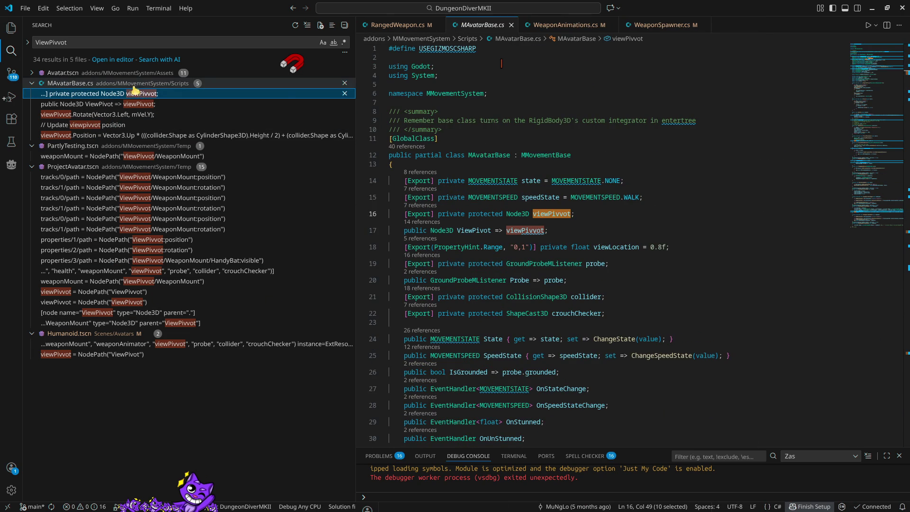
pyautogui.click(542, 214)
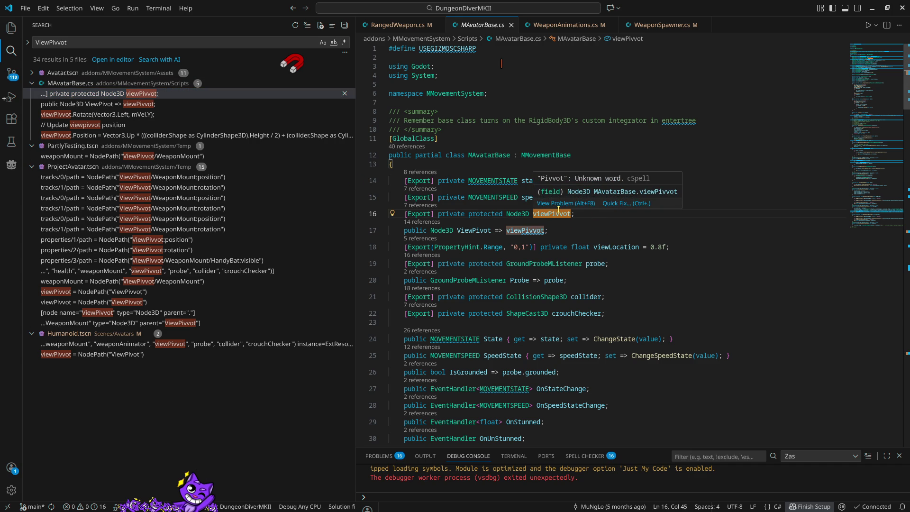
pyautogui.press('F2')
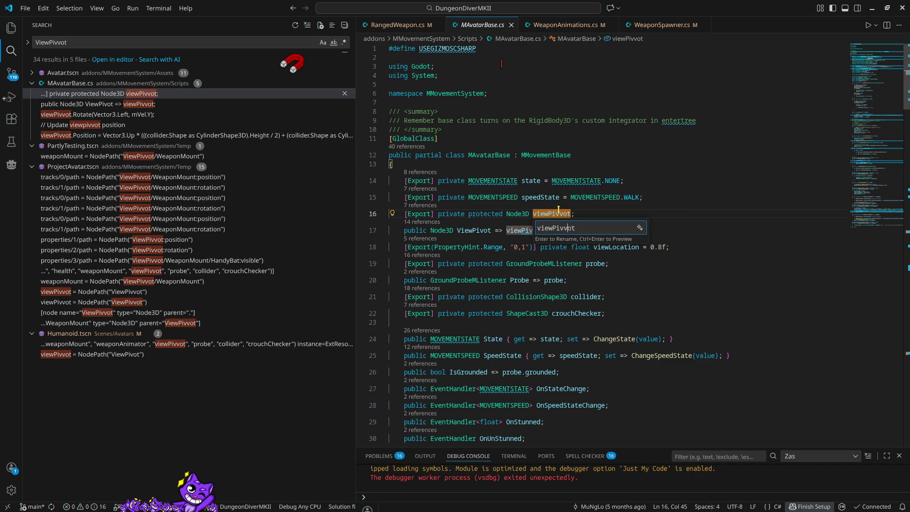
pyautogui.press('Return')
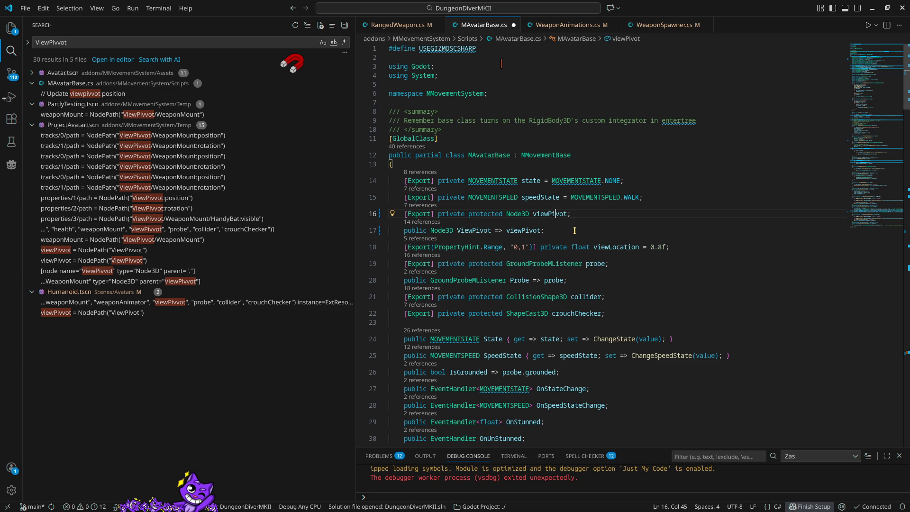
# - Capitalise 'entertree' to 'EnterTree' in MAvatarBase.cs's summary comment
pyautogui.click(682, 121)
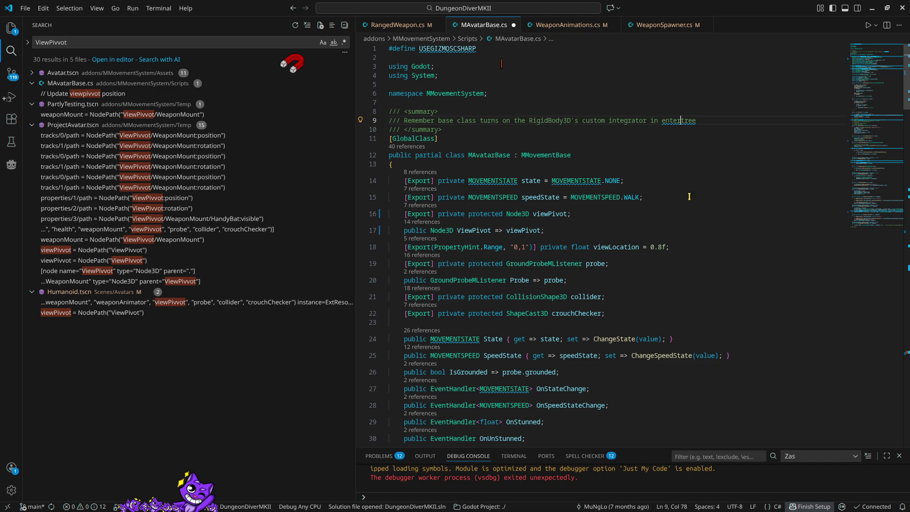
pyautogui.press('Left')
pyautogui.write('E')
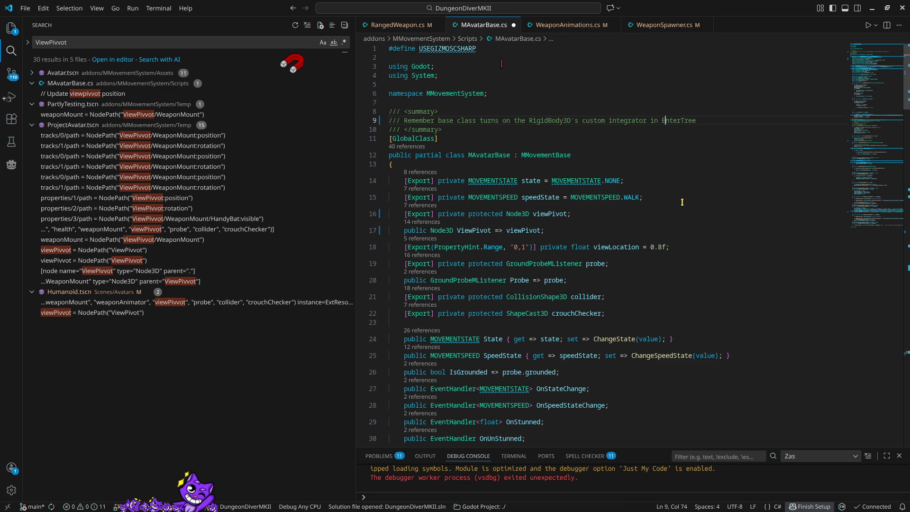
pyautogui.click(587, 217)
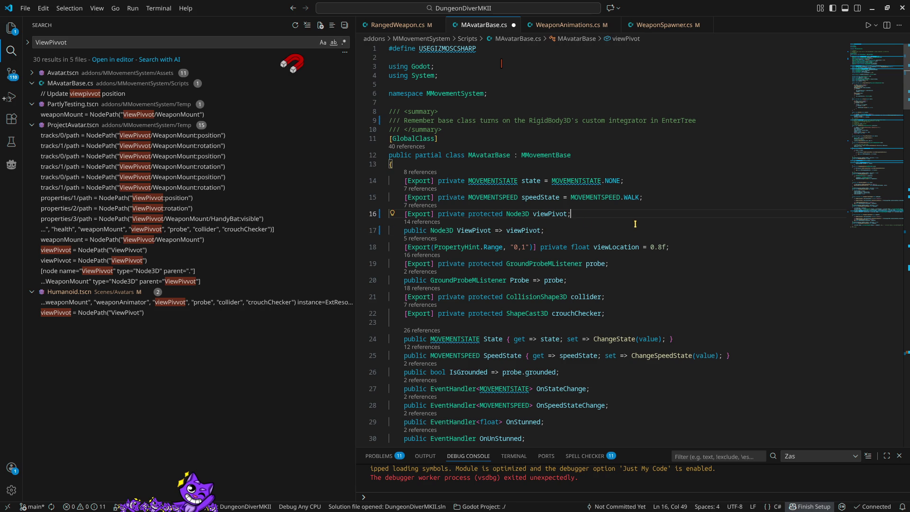
pyautogui.click(179, 117)
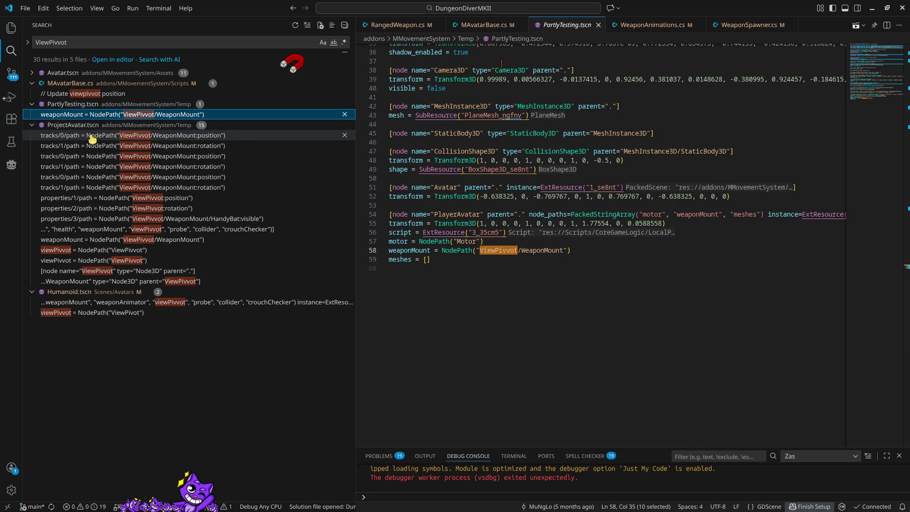
# - Review the ViewPivvot matches in ProjectAvatar.tscn and Humanoid.tscn at lines 97 and 115
pyautogui.click(172, 137)
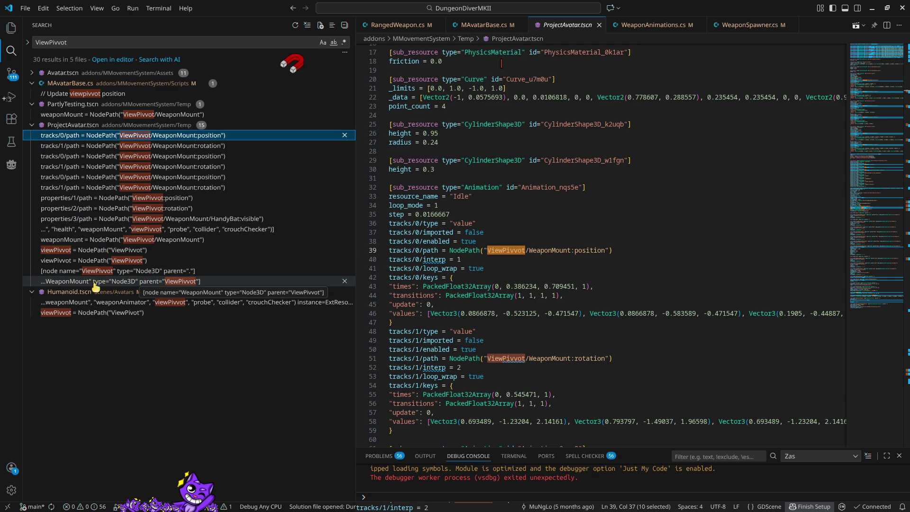
pyautogui.click(32, 126)
pyautogui.click(123, 147)
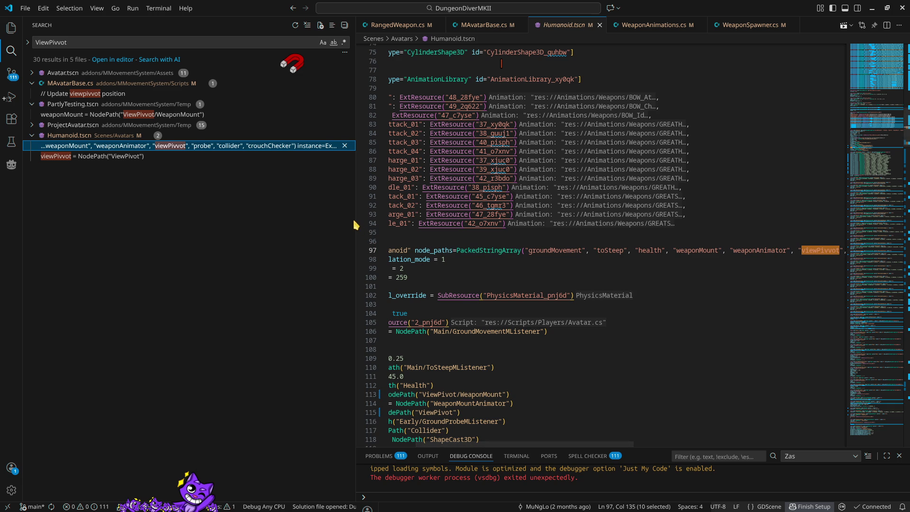
pyautogui.moveTo(355, 221)
pyautogui.mouseDown()
pyautogui.moveTo(256, 221)
pyautogui.moveTo(265, 220)
pyautogui.mouseUp()
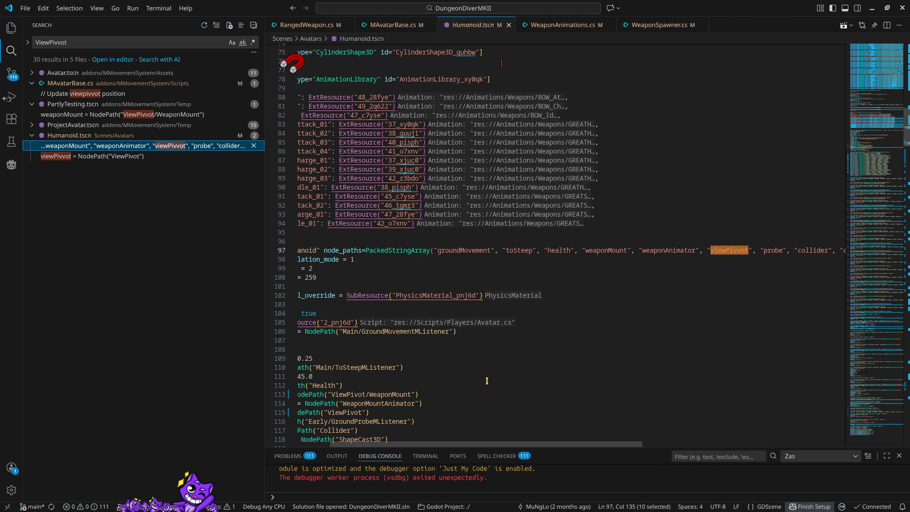
pyautogui.hscroll(-3, 438, 445)
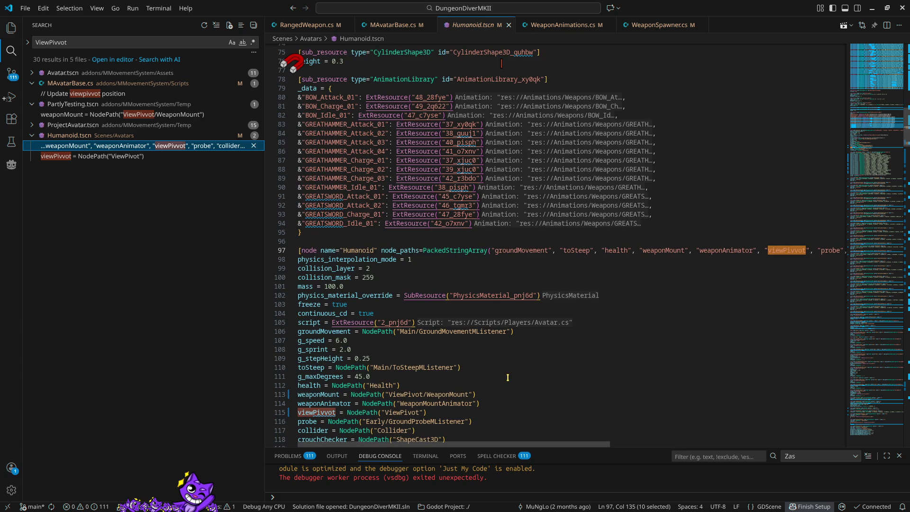
pyautogui.moveTo(459, 446)
pyautogui.mouseDown()
pyautogui.moveTo(669, 444)
pyautogui.moveTo(695, 452)
pyautogui.mouseUp()
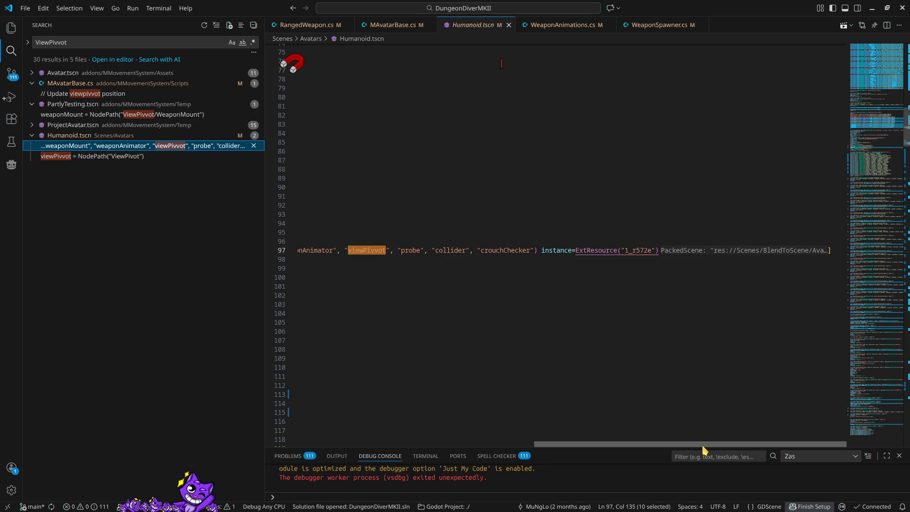
pyautogui.moveTo(703, 448); pyautogui.dragTo(468, 447)
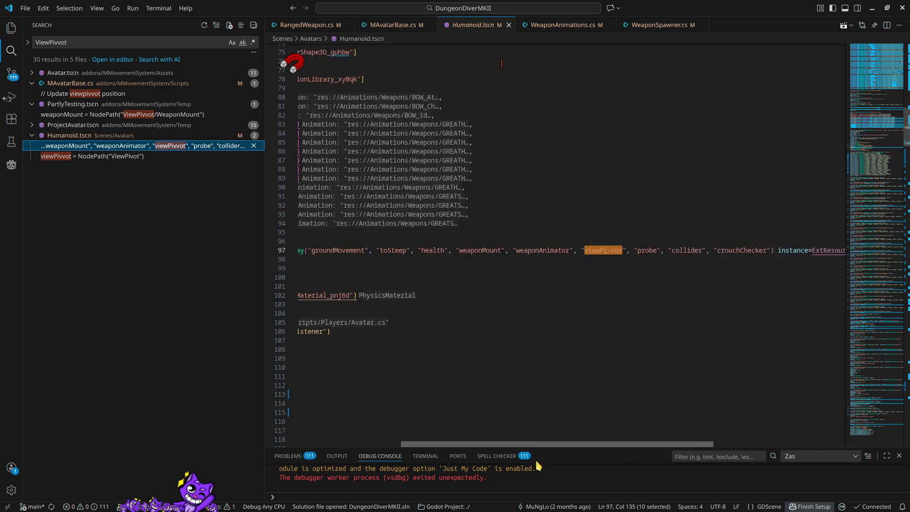
pyautogui.click(84, 156)
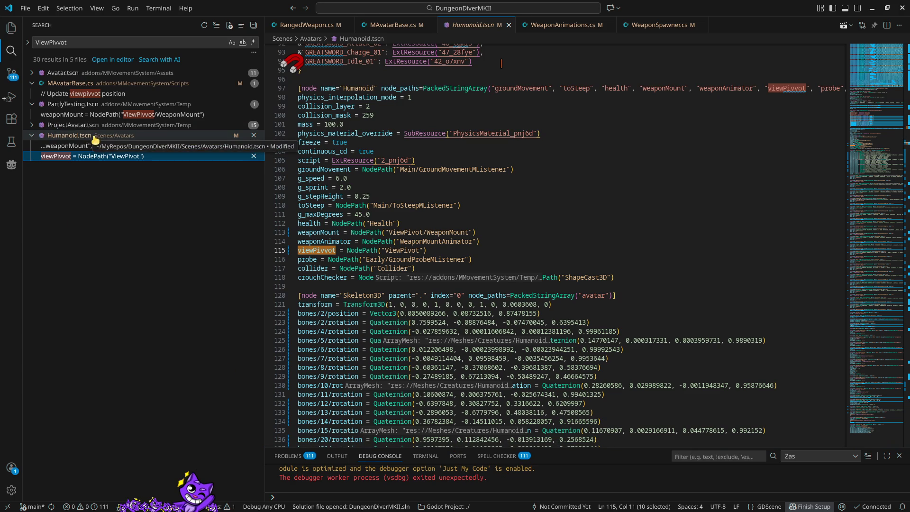
# - Pin Humanoid.tscn, then close Humanoid.tscn, MAvatarBase.cs and the last open file
pyautogui.click(147, 317)
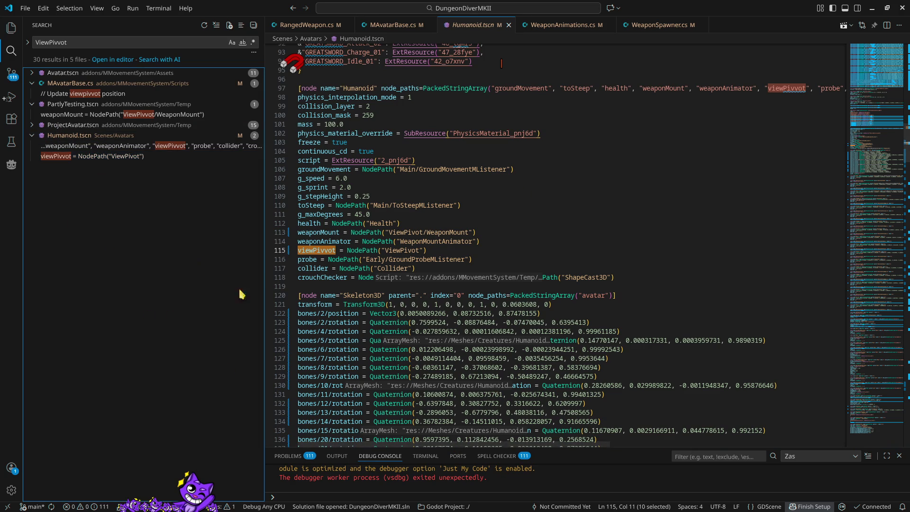
pyautogui.middleClick(469, 25)
pyautogui.middleClick(406, 25)
pyautogui.hotkey('ctrl', 'w')
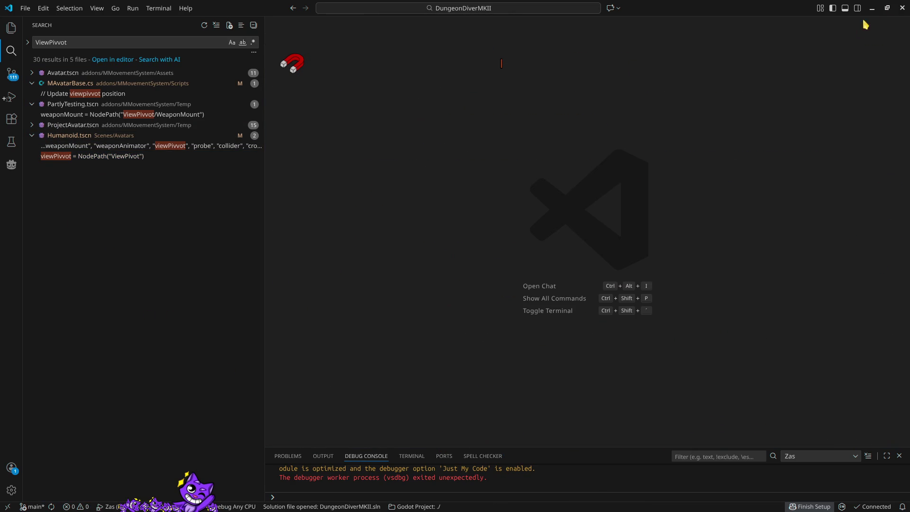
# - Close VS Code and reload the current Pugnarium project from Godot's Project menu
pyautogui.click(902, 8)
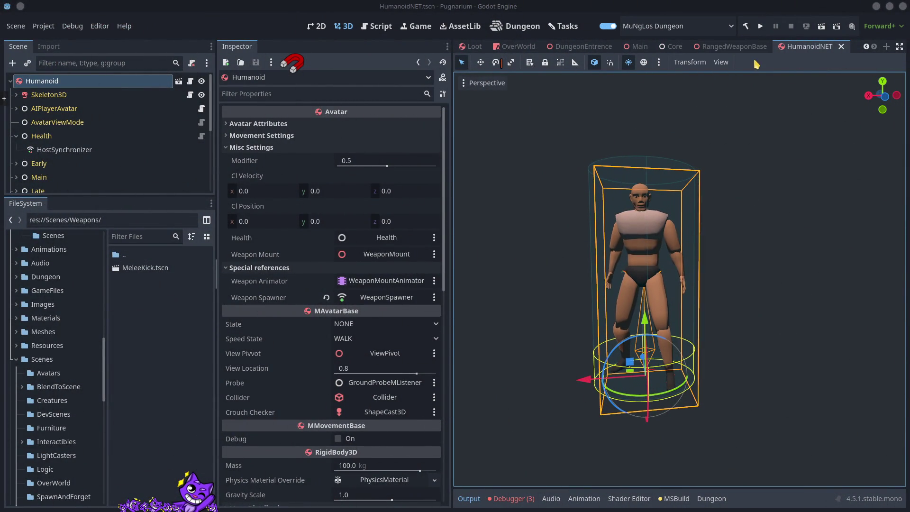
pyautogui.moveTo(732, 46)
pyautogui.moveTo(675, 47)
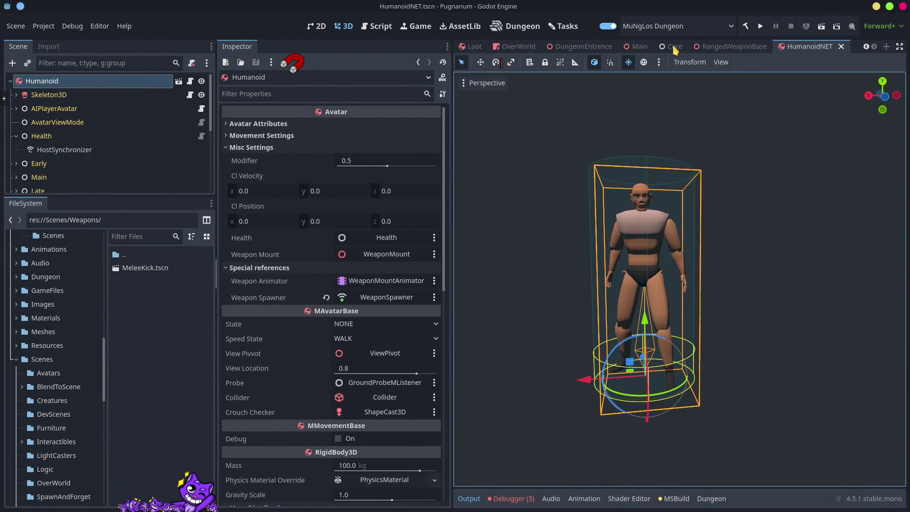
pyautogui.click(41, 24)
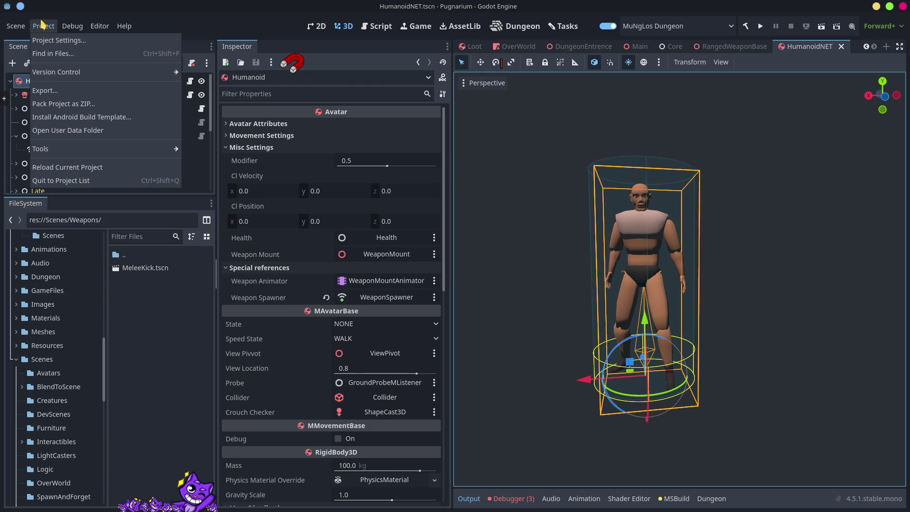
pyautogui.click(61, 171)
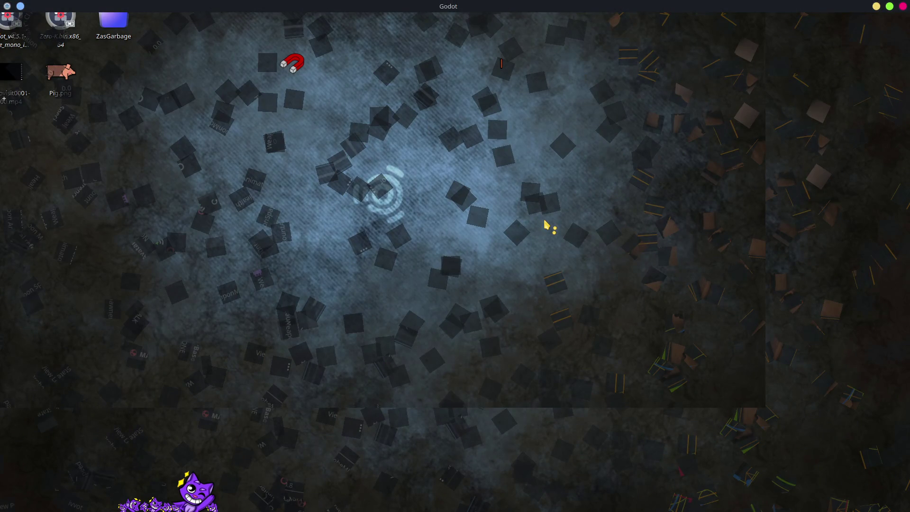
# - Adjust the system volume while the project reloads
pyautogui.press('XF86AudioRaiseVolume')
pyautogui.press('XF86AudioLowerVolume')
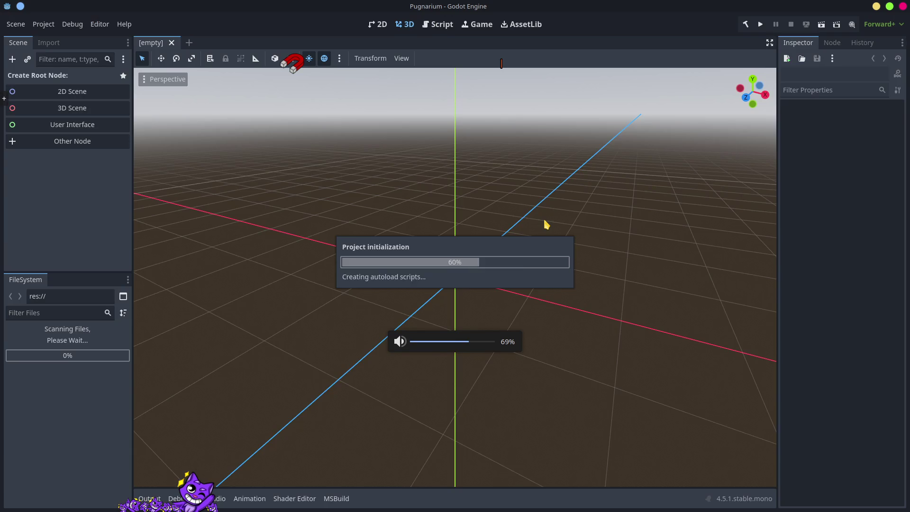
pyautogui.press('XF86AudioLowerVolume')
pyautogui.press('XF86AudioLowerVolume')
pyautogui.press('XF86AudioLowerVolume')
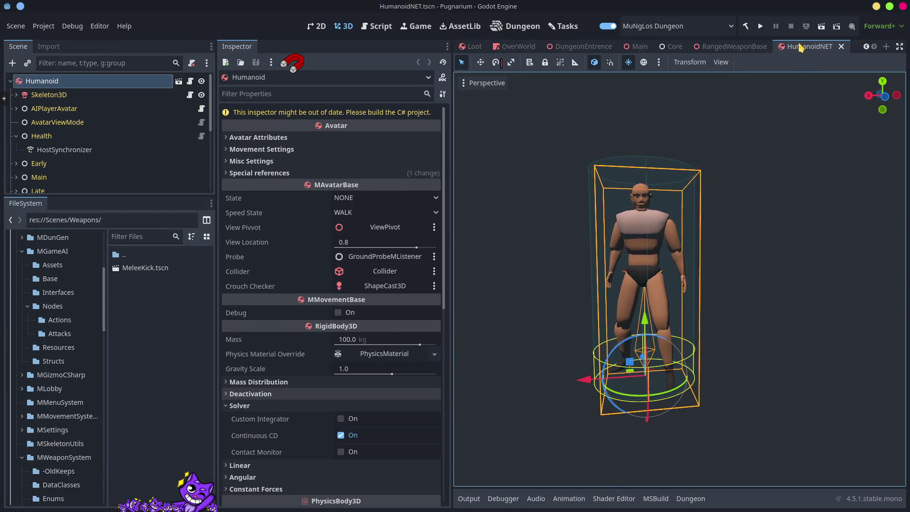
# - Close the RangedWeaponBase, Core, Main, OverWorld, DungeonEntrence, Loot, Player and Inn scene tabs
pyautogui.click(759, 46)
pyautogui.middleClick(793, 49)
pyautogui.middleClick(748, 46)
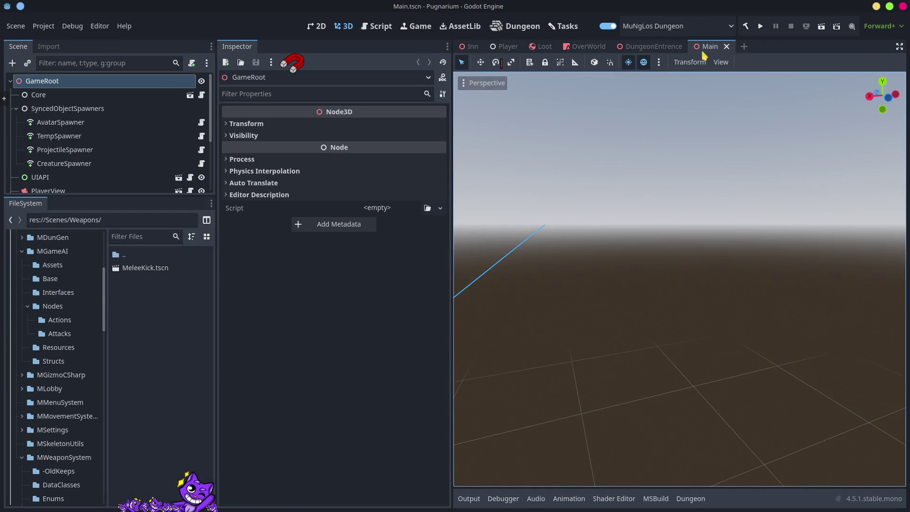
pyautogui.middleClick(694, 47)
pyautogui.middleClick(595, 51)
pyautogui.middleClick(567, 52)
pyautogui.middleClick(534, 53)
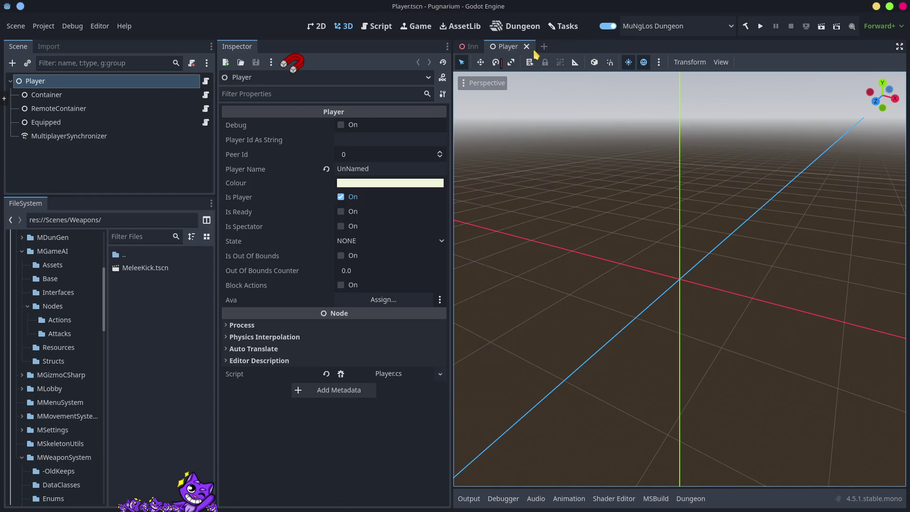
pyautogui.middleClick(507, 50)
pyautogui.middleClick(474, 47)
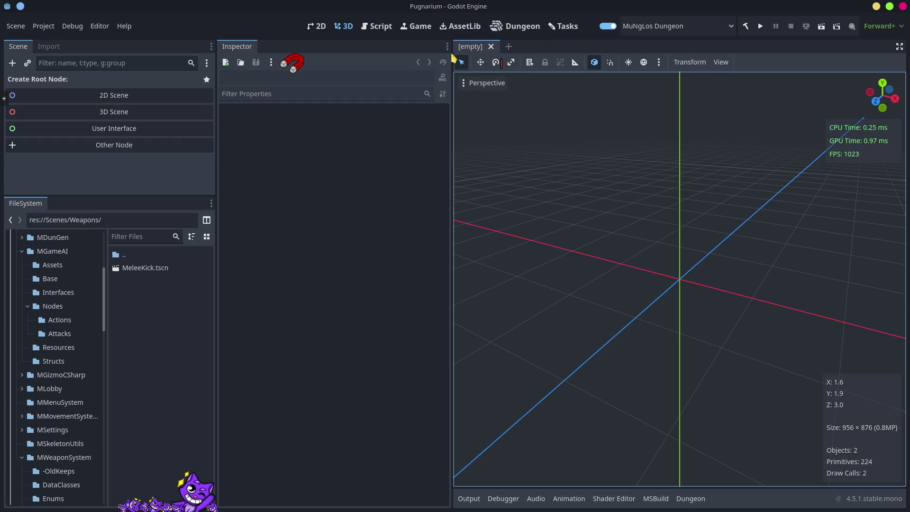
# - Collapse MWeaponSystem and addons, then open Humanoid.tscn from Scenes/Avatars
pyautogui.click(22, 457)
pyautogui.scroll(5, 23, 458)
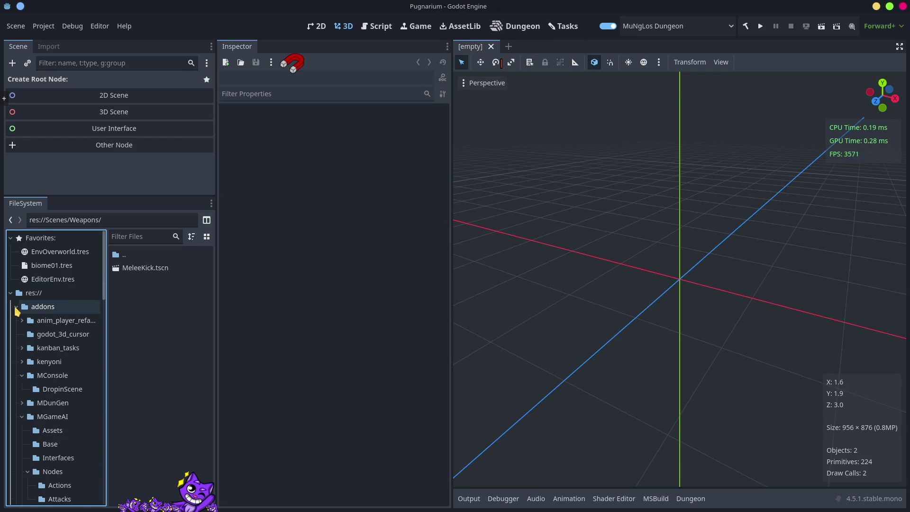
pyautogui.click(16, 306)
pyautogui.click(52, 444)
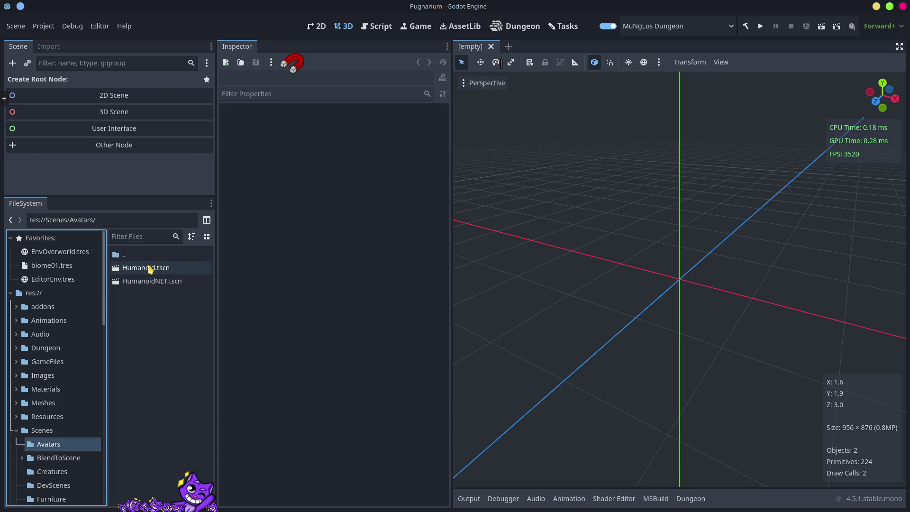
pyautogui.doubleClick(149, 268)
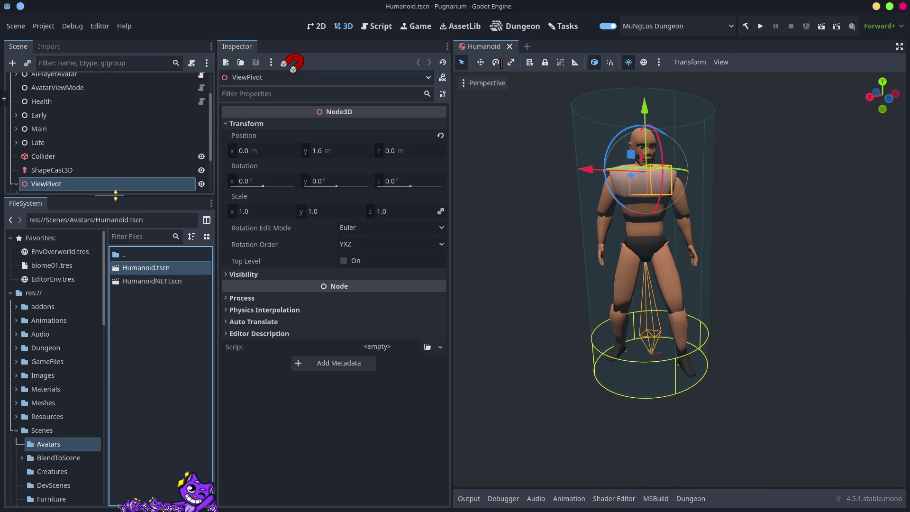
# - Clear the Humanoid root's View Pivvot field, assign the ViewPivot node, and save Humanoid.tscn
pyautogui.moveTo(115, 196); pyautogui.dragTo(116, 306)
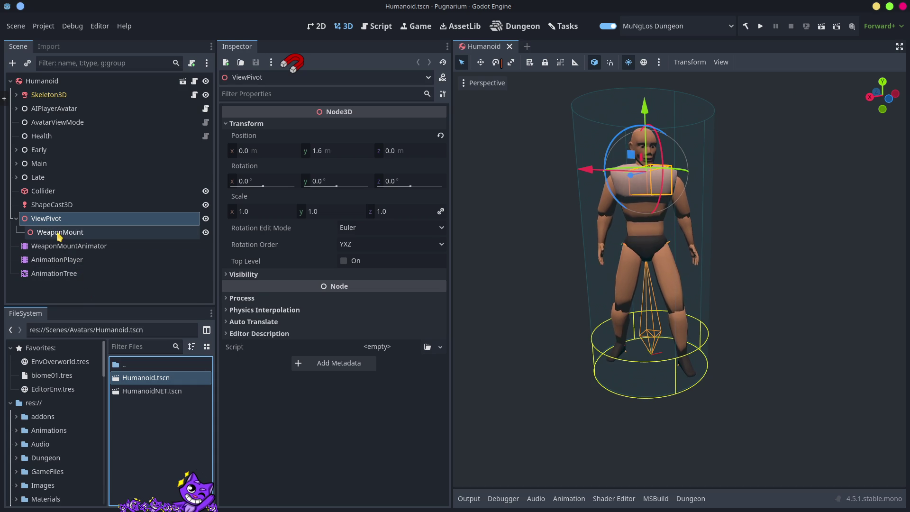
pyautogui.hotkey('ctrl', 's')
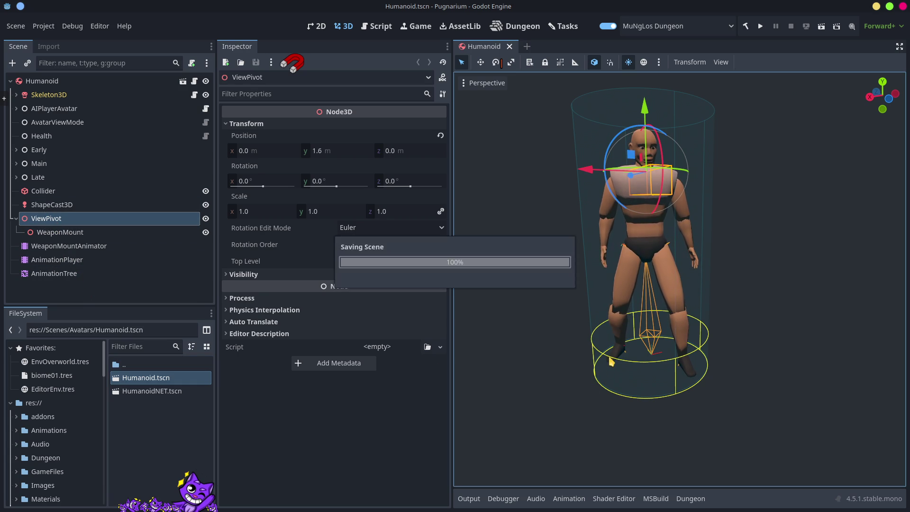
pyautogui.click(43, 81)
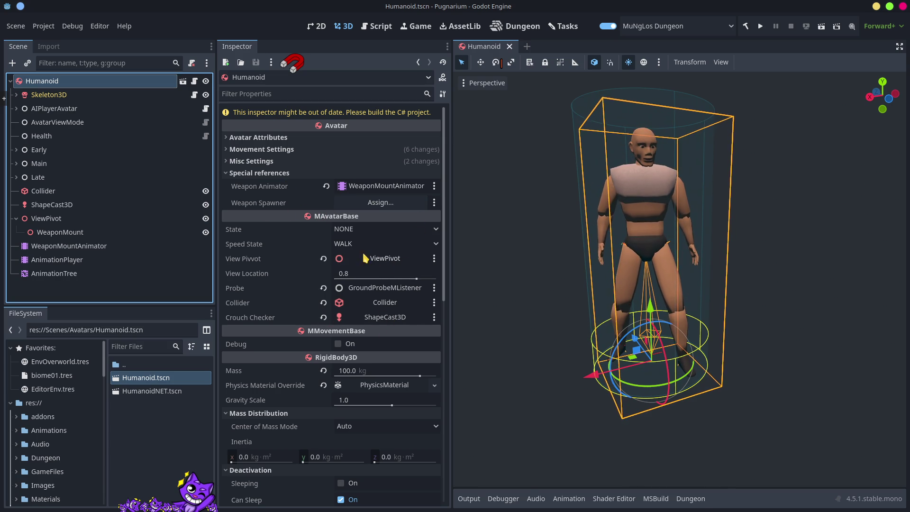
pyautogui.click(323, 258)
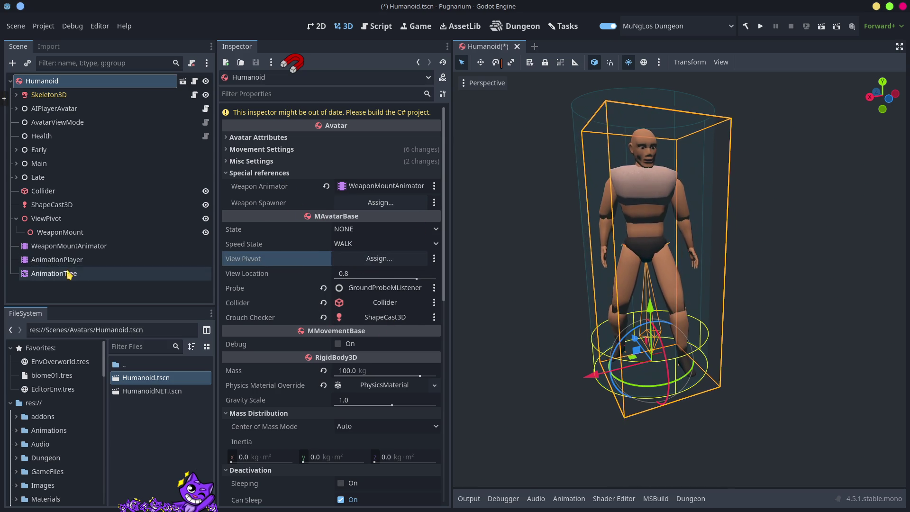
pyautogui.moveTo(29, 219)
pyautogui.mouseDown()
pyautogui.moveTo(296, 244)
pyautogui.moveTo(386, 267)
pyautogui.mouseUp()
pyautogui.hotkey('ctrl', 's')
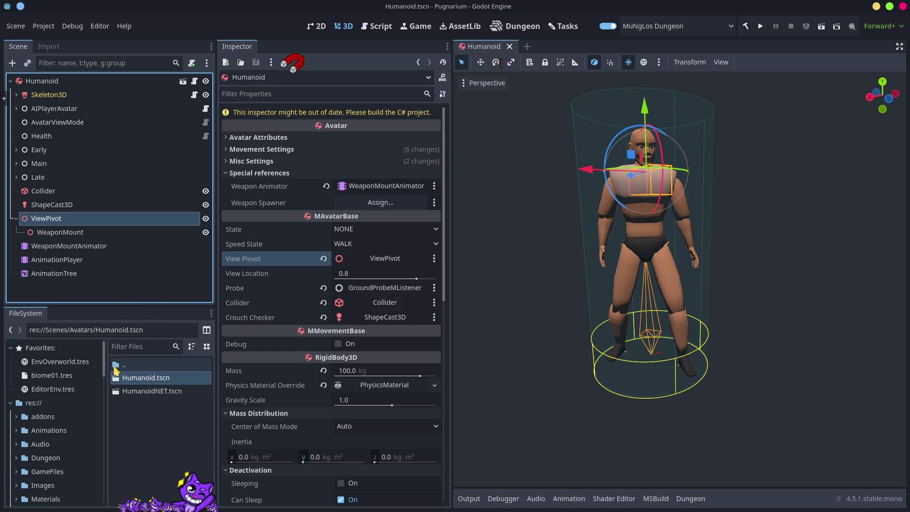
pyautogui.moveTo(115, 370); pyautogui.dragTo(147, 450)
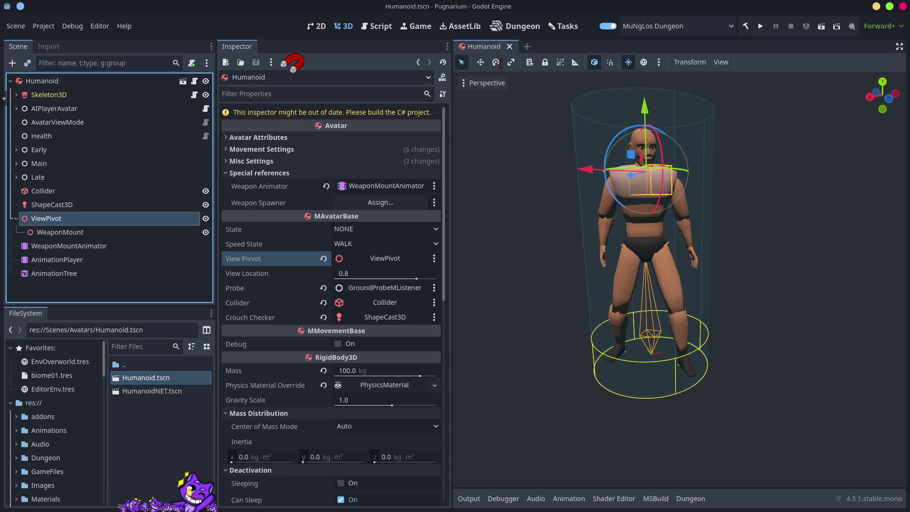
pyautogui.click(144, 392)
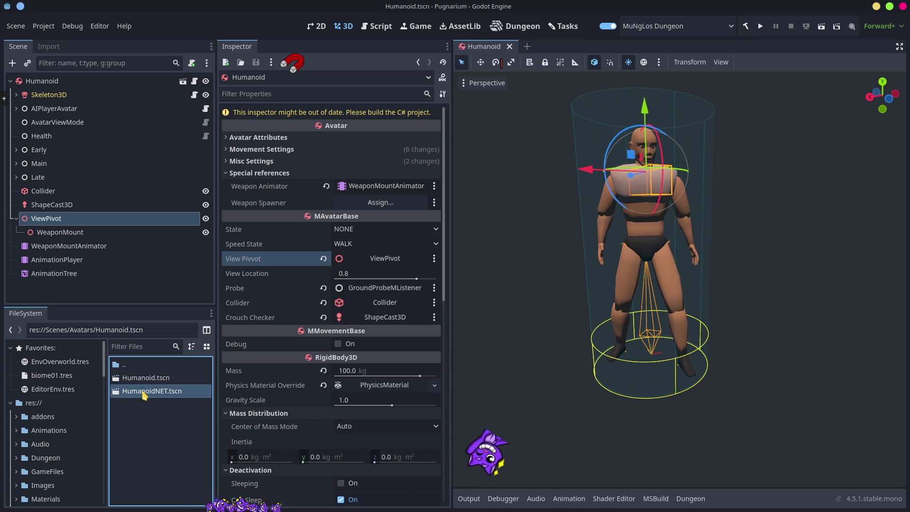
# - Open HumanoidNET.tscn and inspect the Humanoid root's View Pivvot property
pyautogui.doubleClick(144, 391)
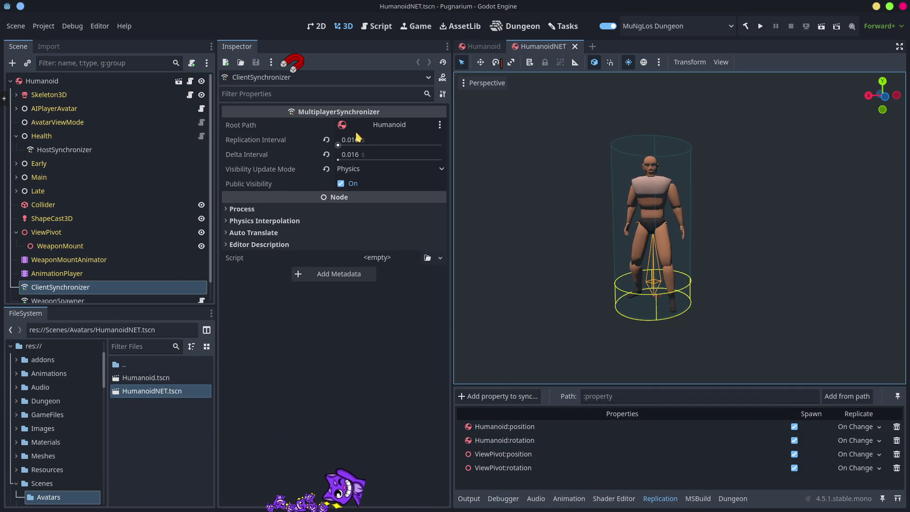
pyautogui.click(63, 81)
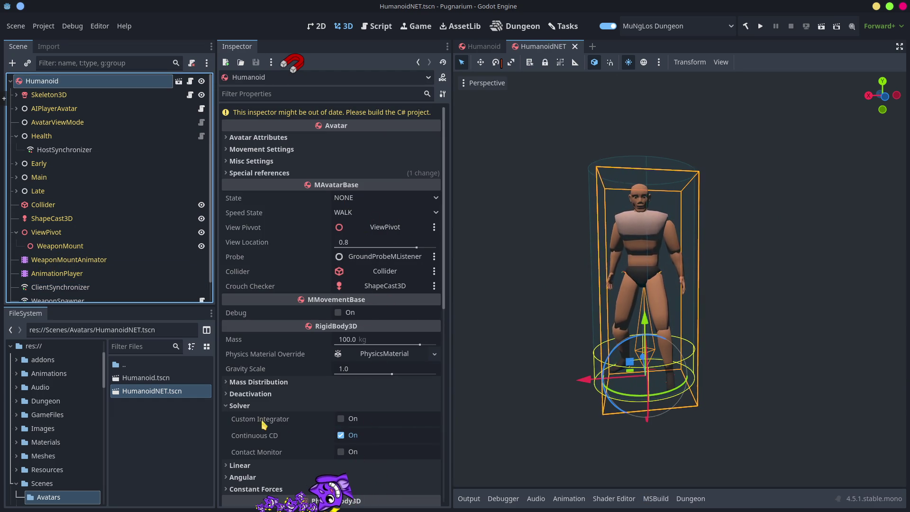
pyautogui.click(226, 407)
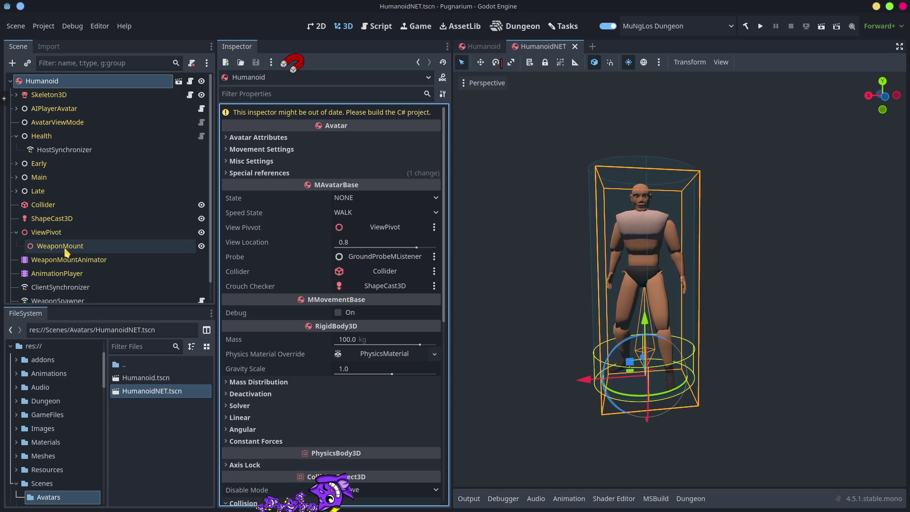
# - Browse to addons/MMovementSystem/Assets and open Avatar.tscn
pyautogui.click(49, 363)
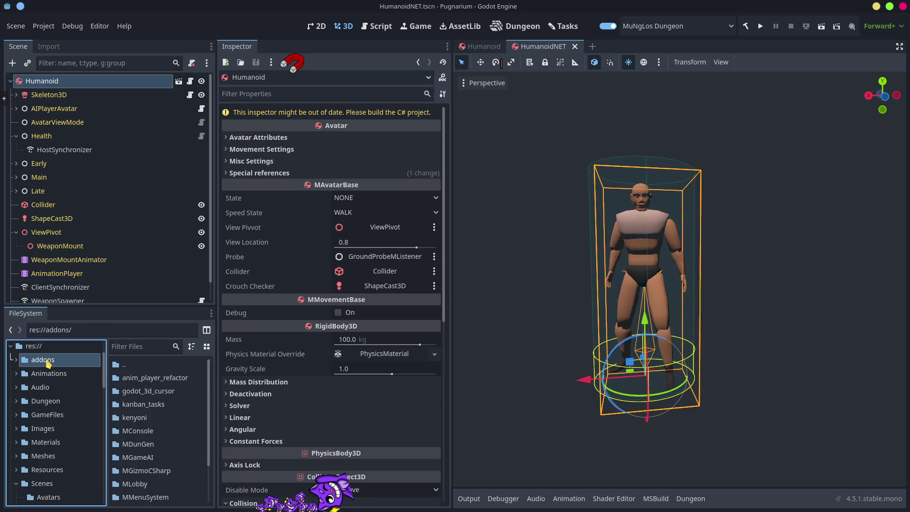
pyautogui.scroll(-2, 148, 476)
pyautogui.doubleClick(152, 457)
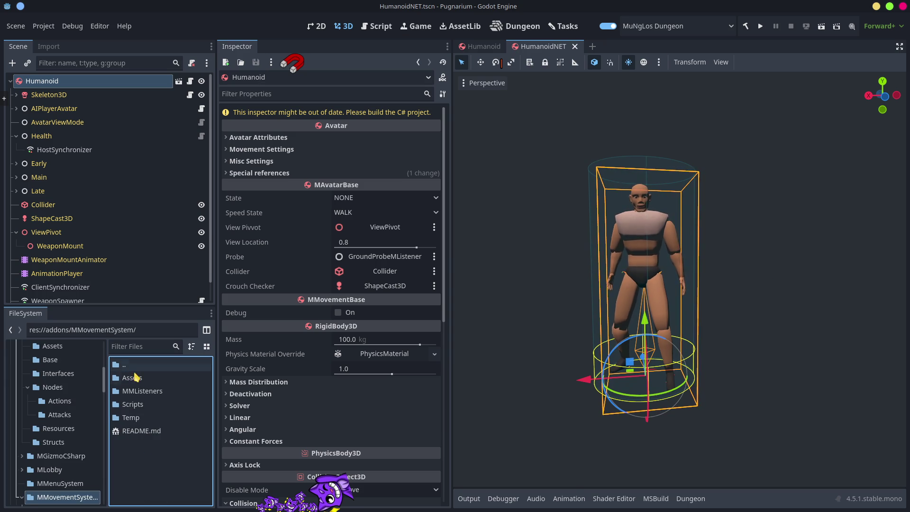
pyautogui.doubleClick(136, 377)
pyautogui.click(141, 391)
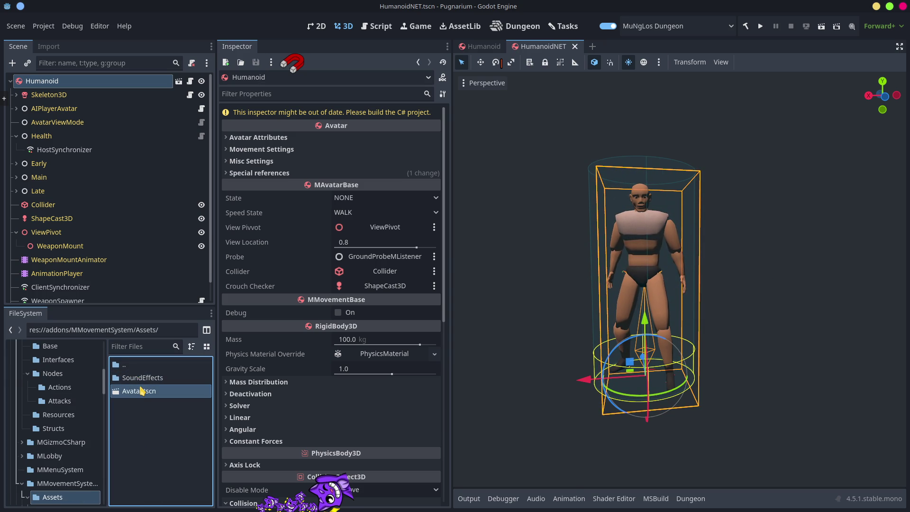
pyautogui.doubleClick(141, 391)
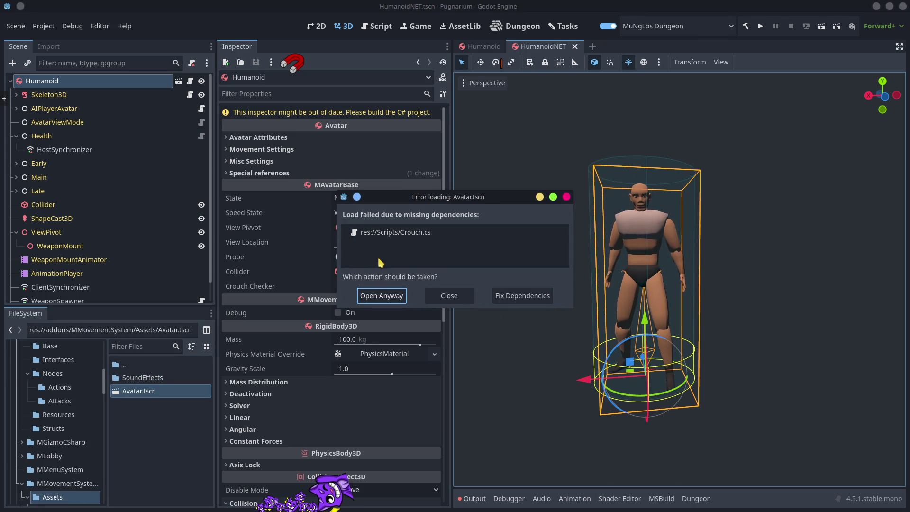
pyautogui.click(369, 297)
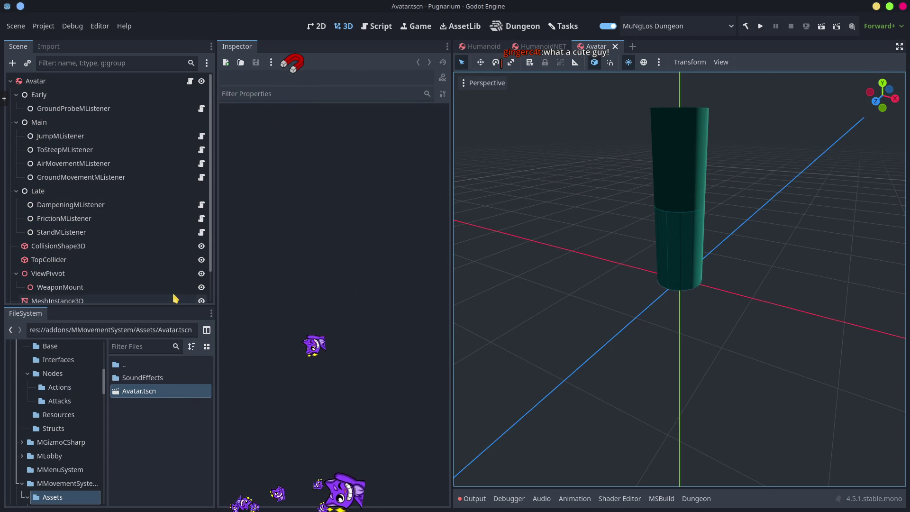
pyautogui.moveTo(172, 319); pyautogui.dragTo(172, 402)
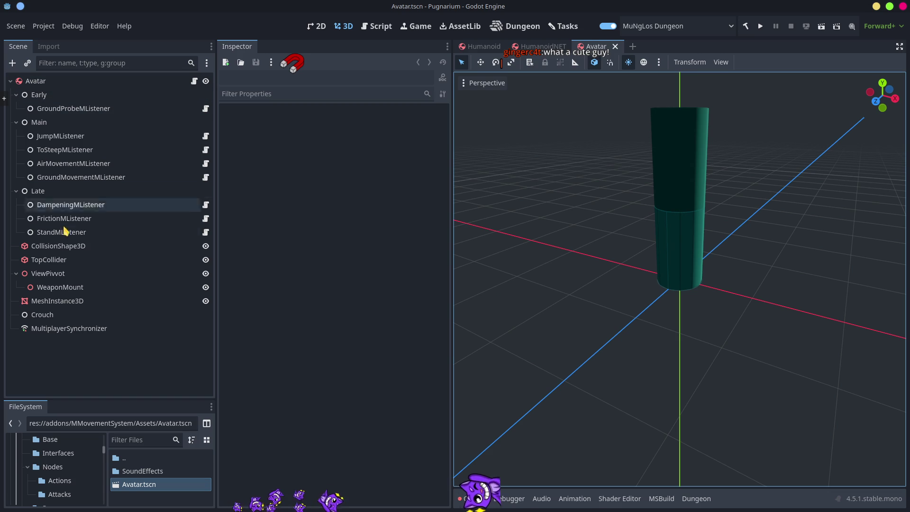
pyautogui.click(52, 275)
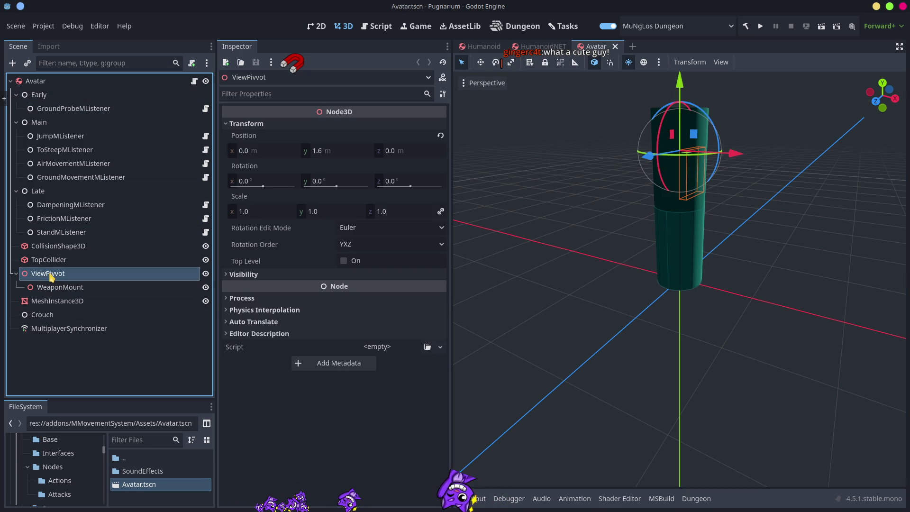
pyautogui.click(54, 275)
pyautogui.press('End')
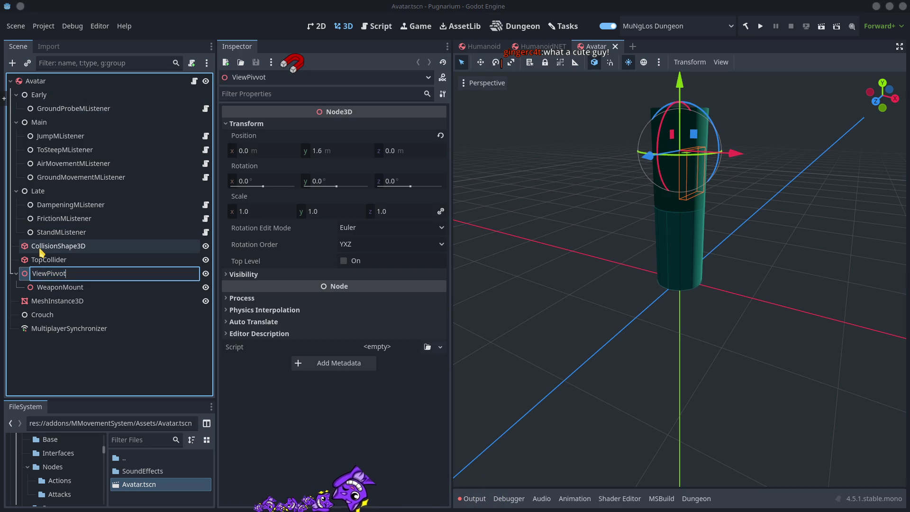
pyautogui.press('Return')
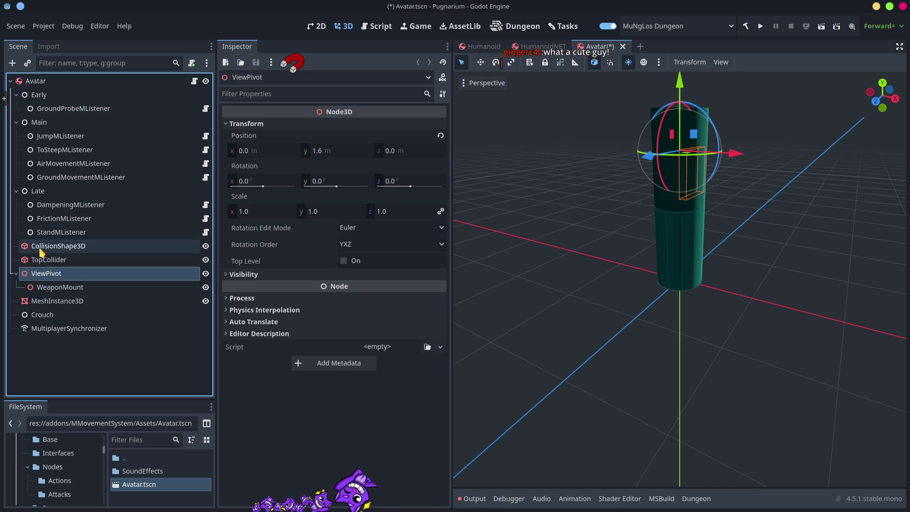
pyautogui.click(38, 81)
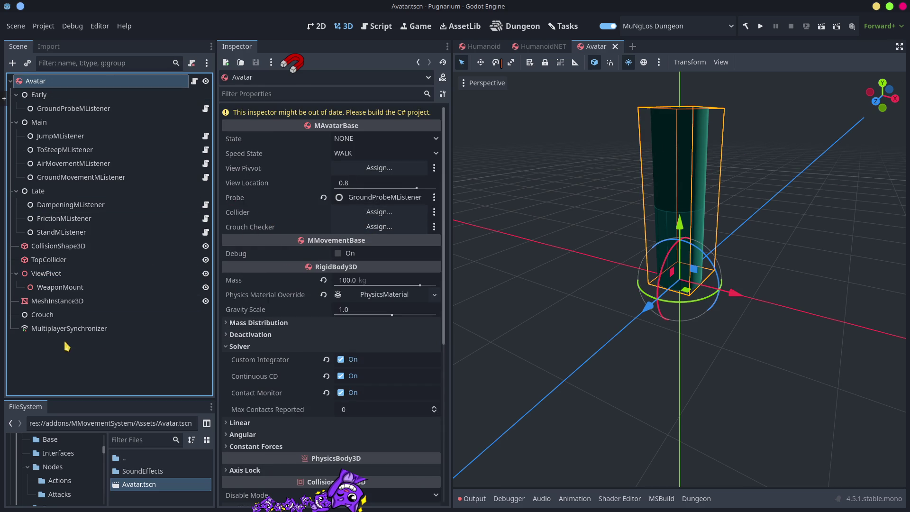
pyautogui.click(43, 315)
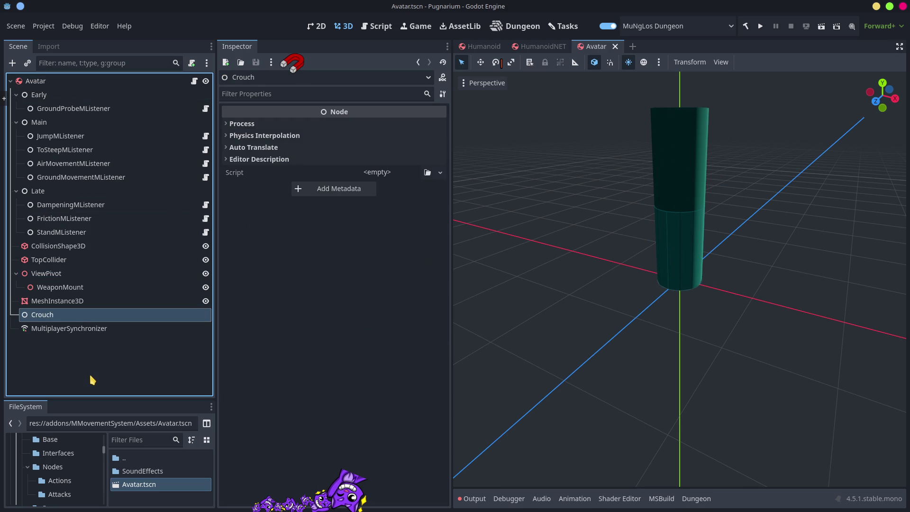
pyautogui.press('Delete')
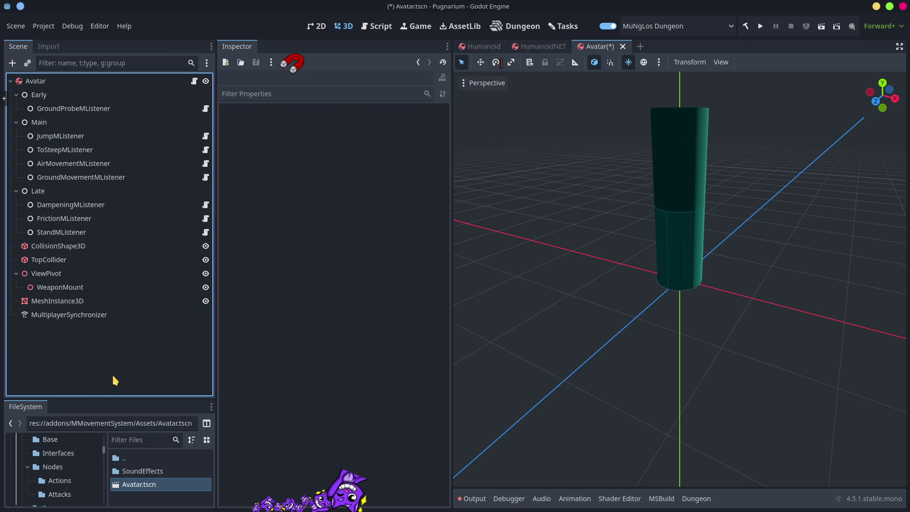
pyautogui.click(36, 82)
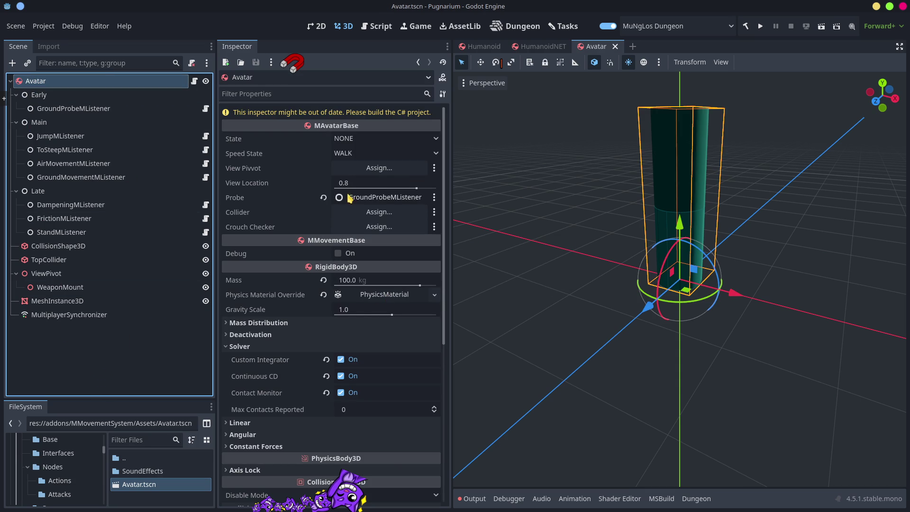
pyautogui.moveTo(47, 274)
pyautogui.mouseDown()
pyautogui.moveTo(399, 190)
pyautogui.moveTo(378, 168)
pyautogui.mouseUp()
pyautogui.hotkey('ctrl', 's')
pyautogui.scroll(-5, 406, 433)
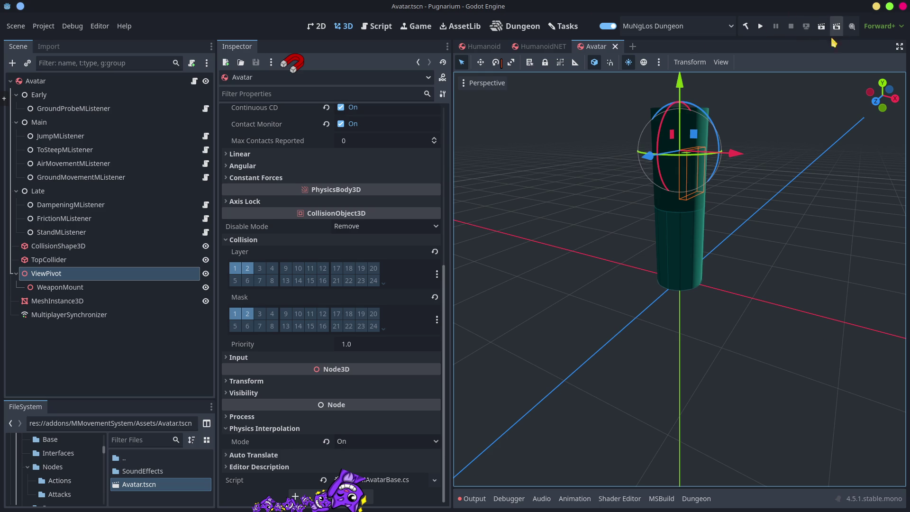
pyautogui.click(207, 233)
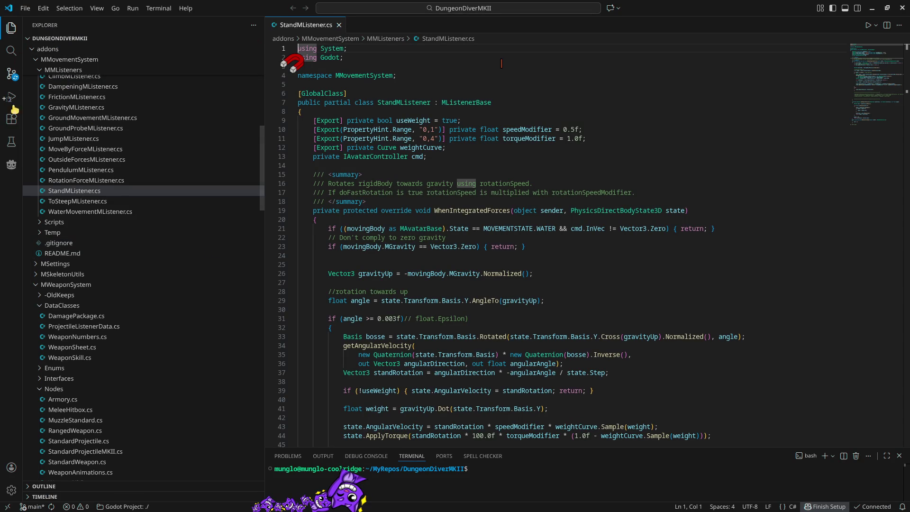
# - Search the whole project for 'ViewPivvot' in VS Code, then minimize it
pyautogui.click(13, 51)
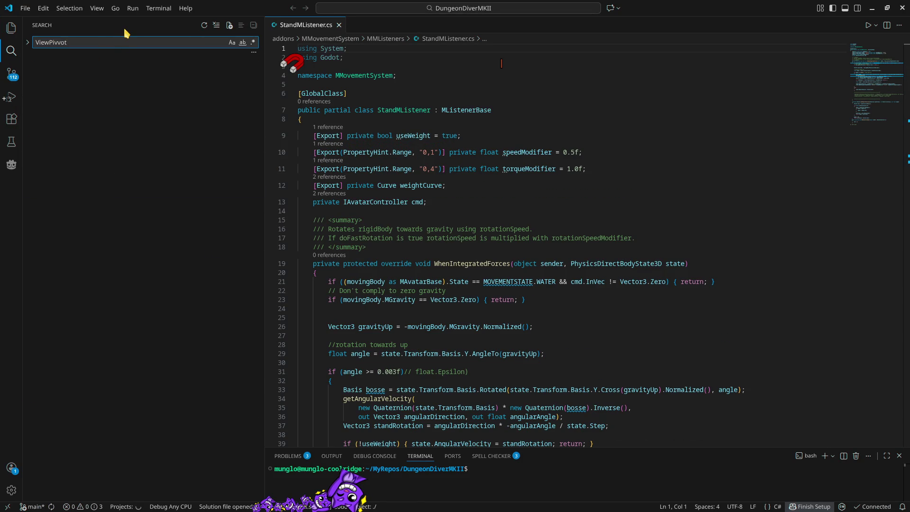
pyautogui.press('BackSpace')
pyautogui.press('BackSpace')
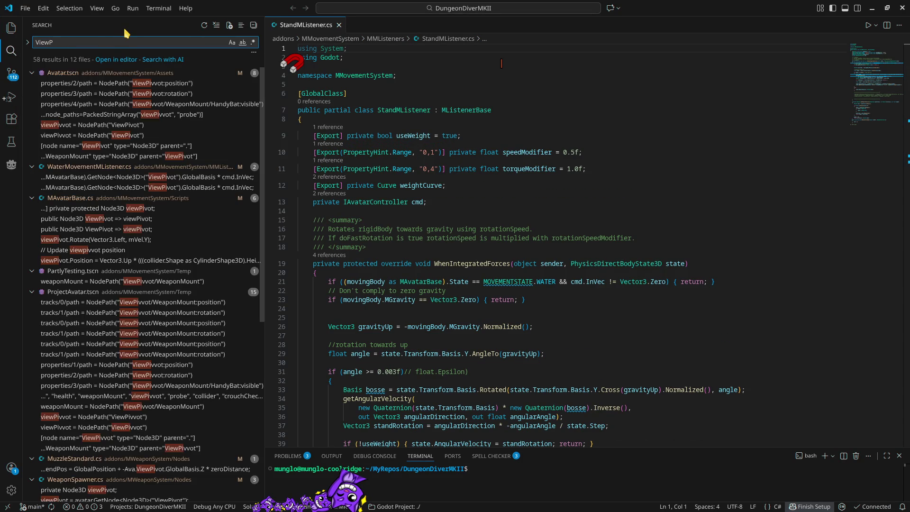
pyautogui.write('ivvot')
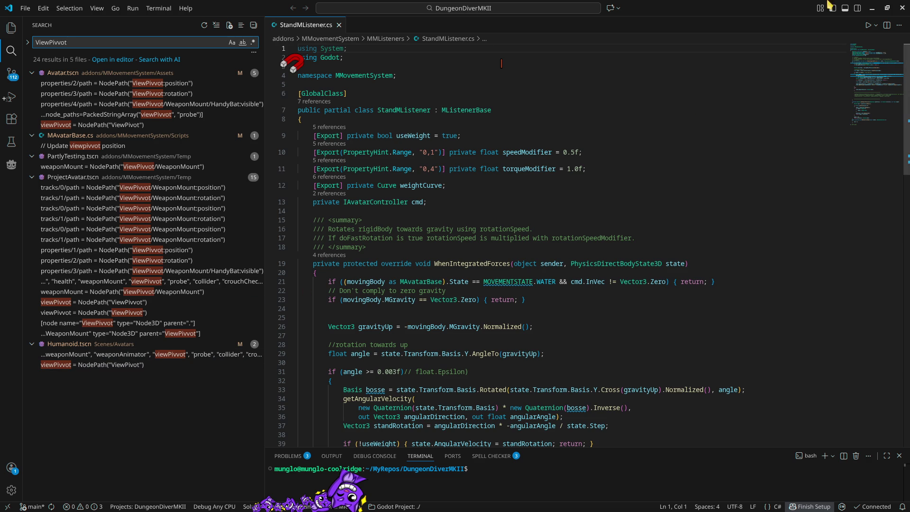
pyautogui.click(873, 8)
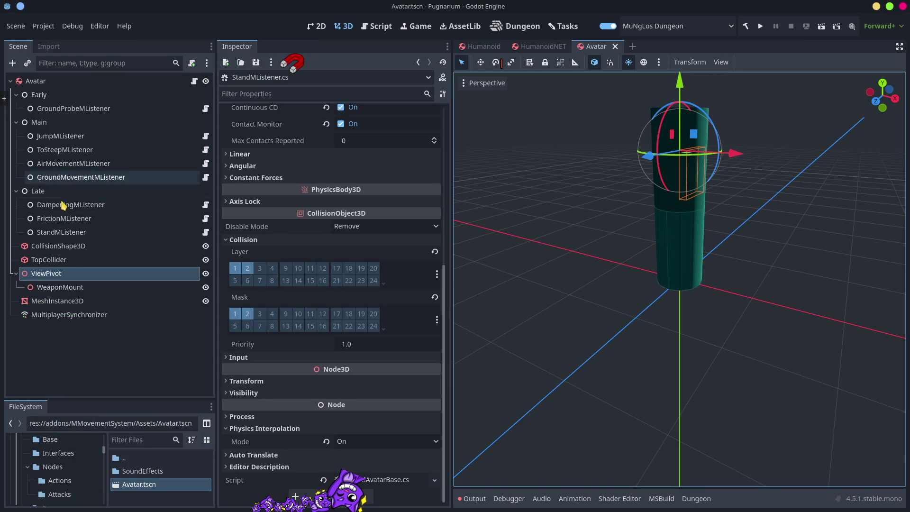
# - Delete the duplicate Avatar:position and Avatar:rotation rows from MultiplayerSynchronizer's replication list and save
pyautogui.click(64, 316)
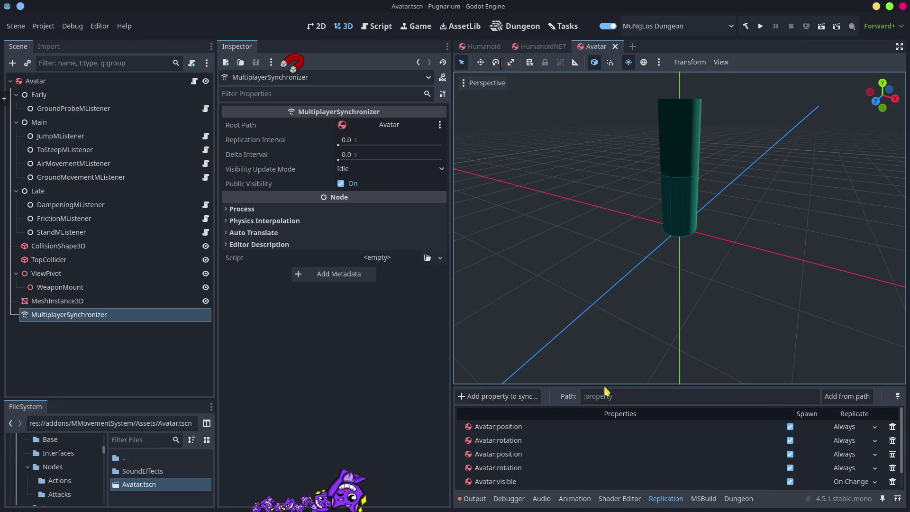
pyautogui.moveTo(620, 385)
pyautogui.mouseDown()
pyautogui.moveTo(619, 209)
pyautogui.moveTo(609, 207)
pyautogui.mouseUp()
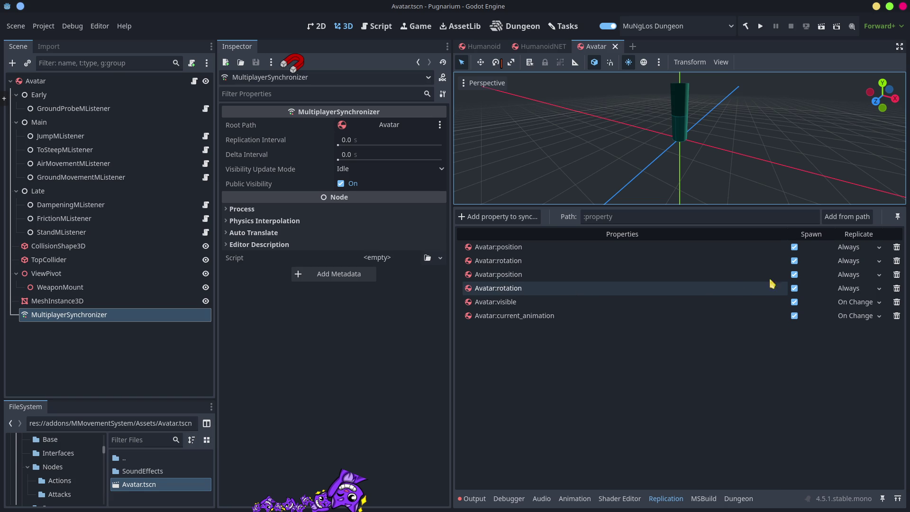
pyautogui.click(899, 277)
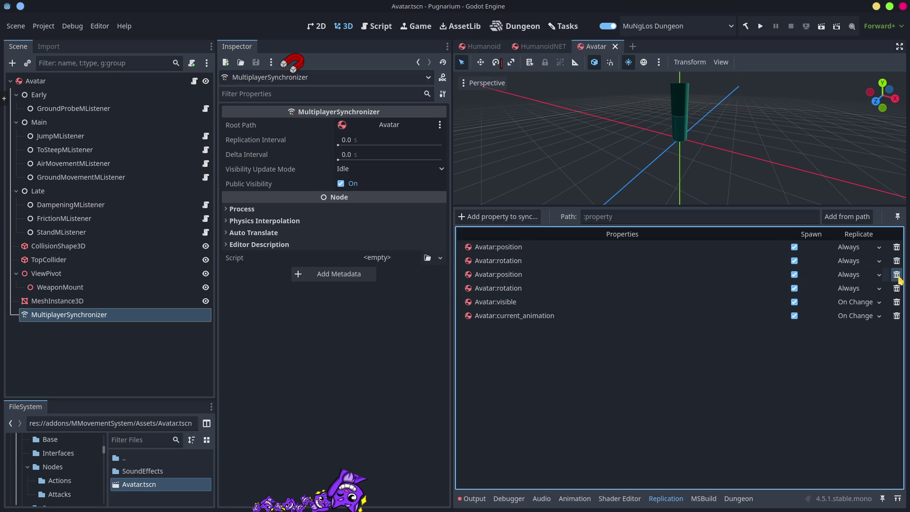
pyautogui.click(897, 280)
pyautogui.click(438, 278)
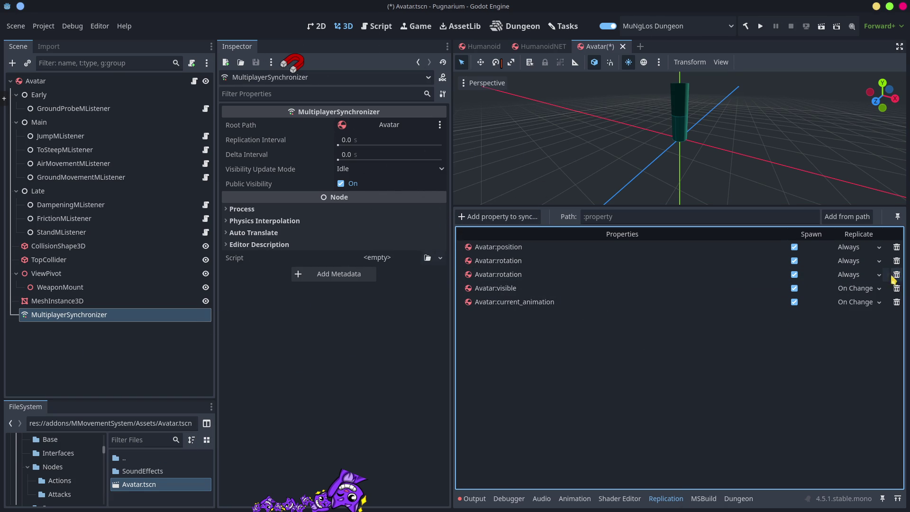
pyautogui.click(897, 275)
pyautogui.click(416, 268)
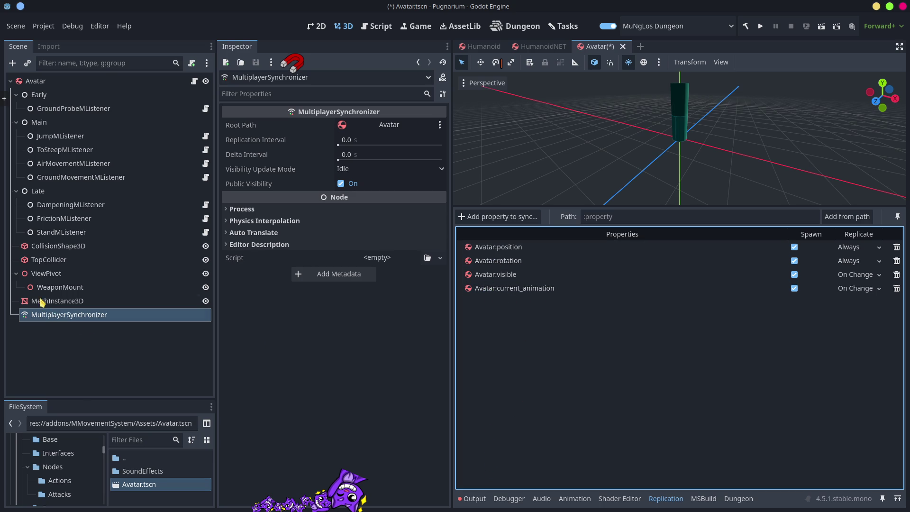
pyautogui.hotkey('ctrl', 's')
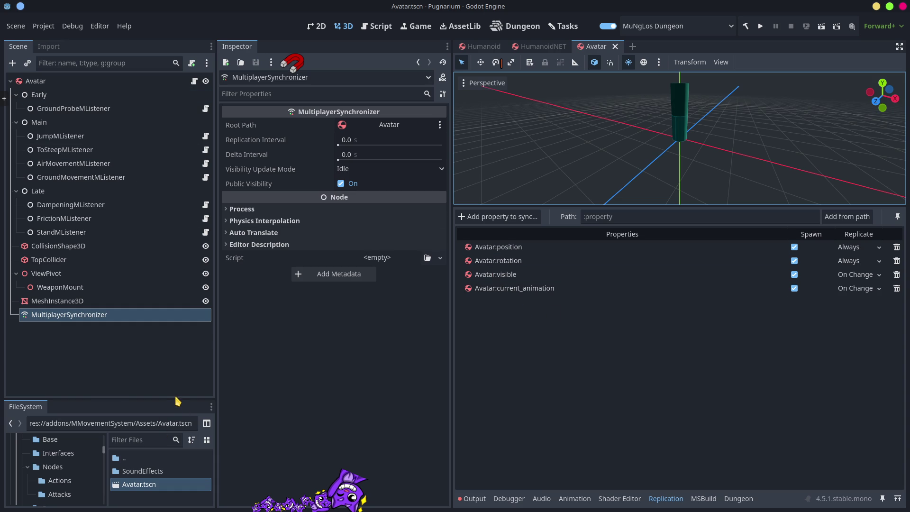
pyautogui.moveTo(109, 399); pyautogui.dragTo(109, 197)
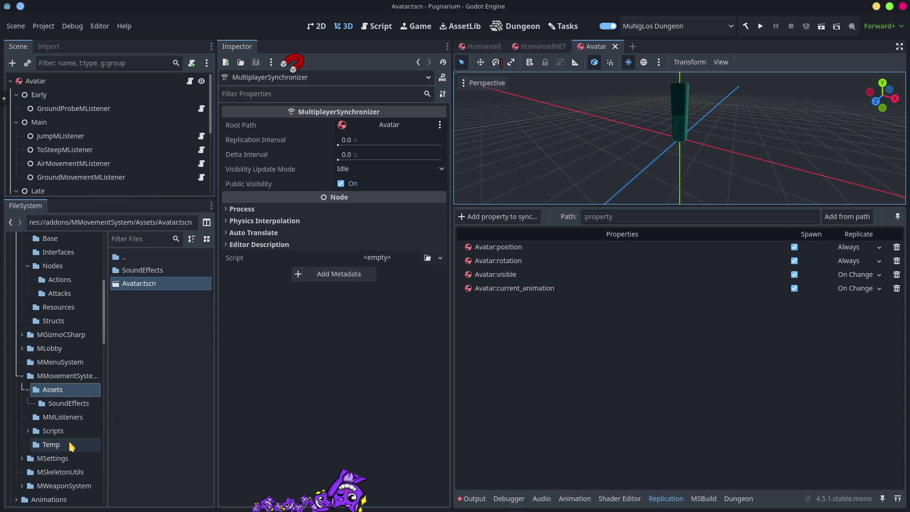
# - Delete PartlyTesting.tscn and ProjectAvatar.tscn from the Temp folder after checking PartlyTesting's missing dependencies
pyautogui.click(60, 445)
pyautogui.click(156, 337)
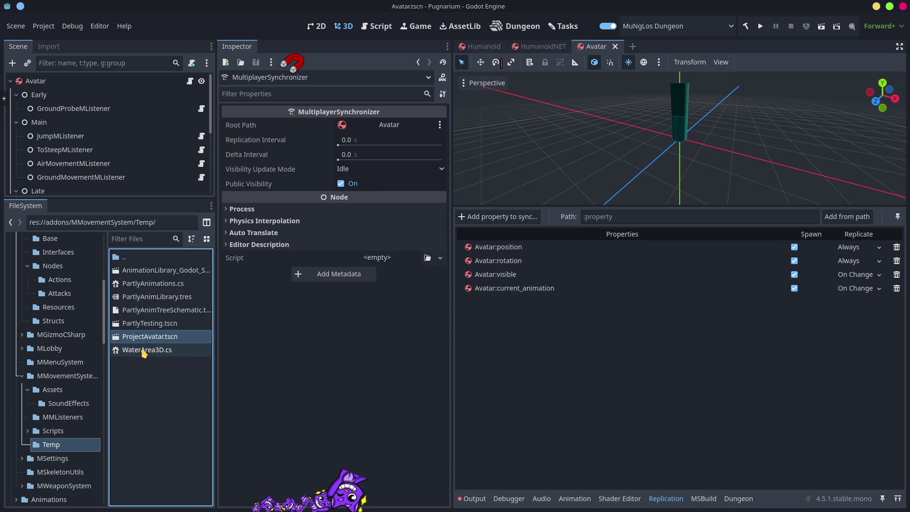
pyautogui.press('Delete')
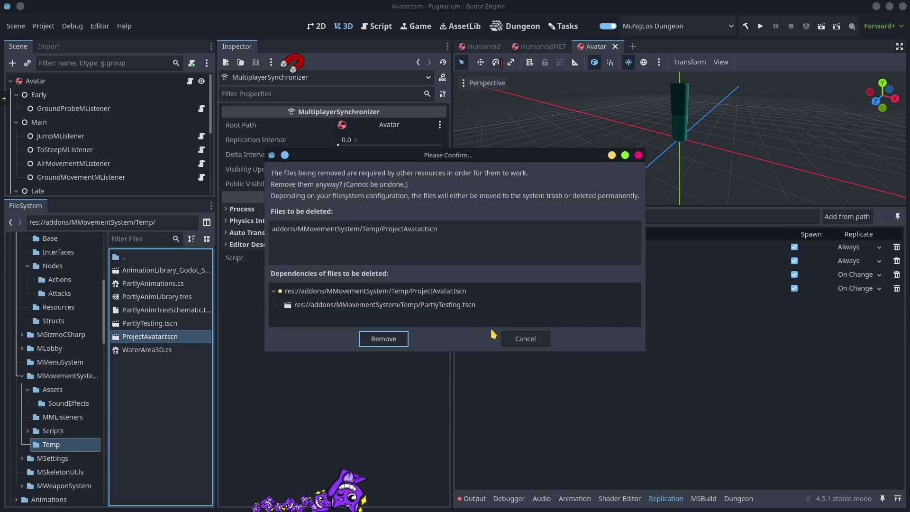
pyautogui.click(545, 339)
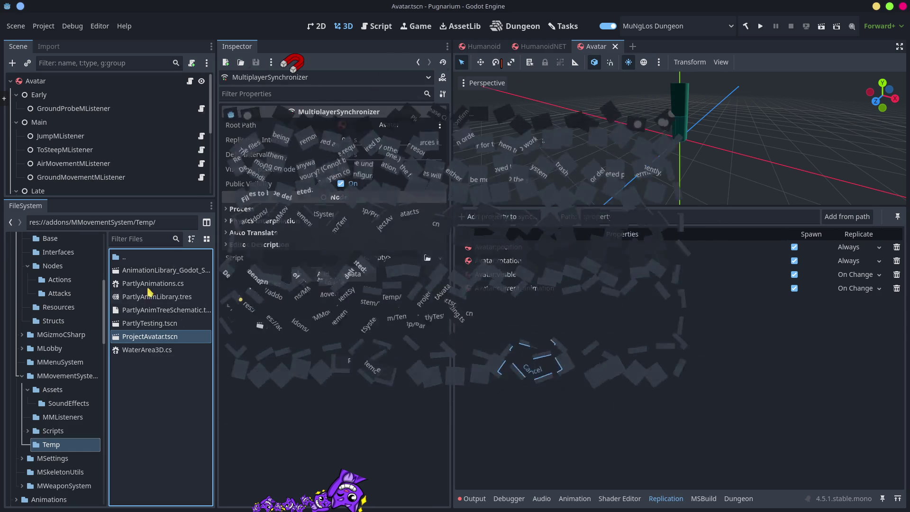
pyautogui.click(152, 324)
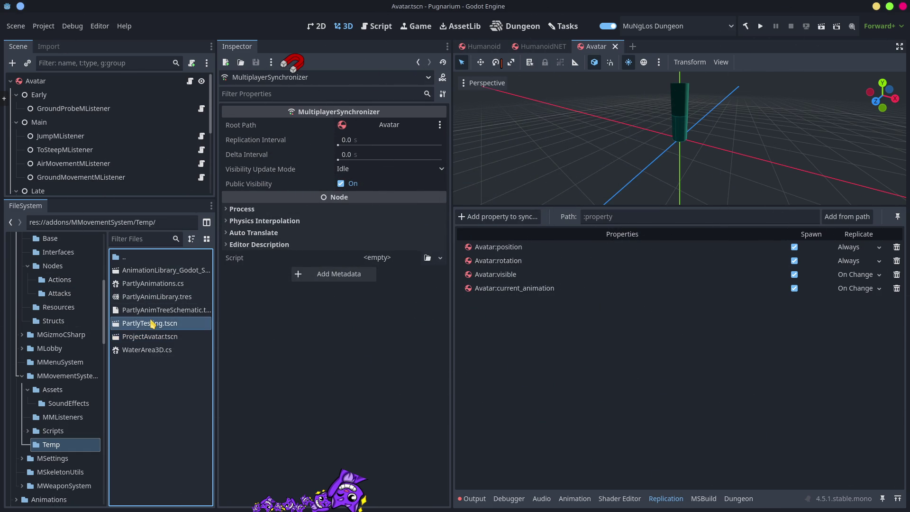
pyautogui.doubleClick(152, 324)
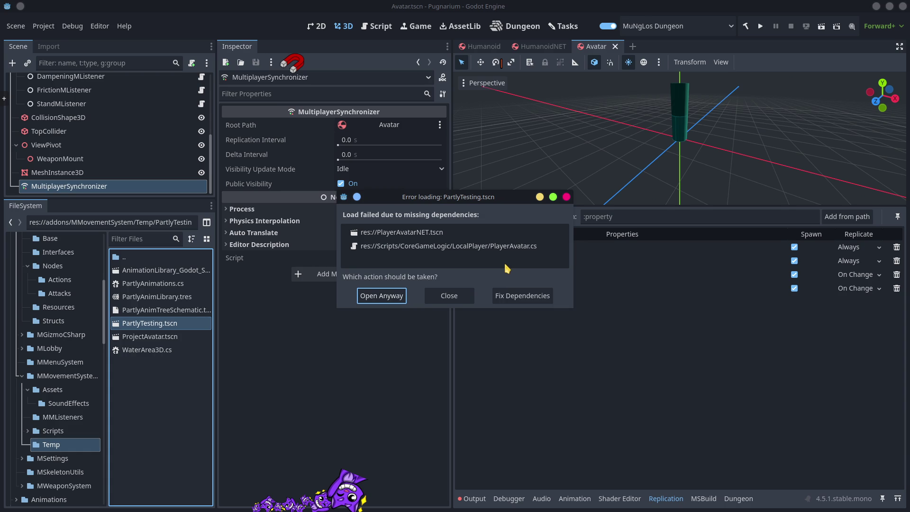
pyautogui.click(467, 298)
pyautogui.keyDown('shift'); pyautogui.click(159, 336); pyautogui.keyUp('shift')
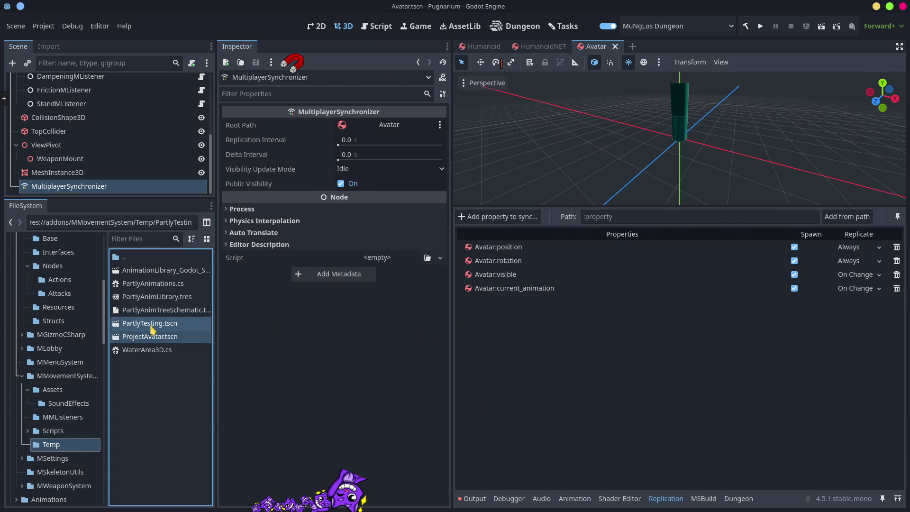
pyautogui.press('Delete')
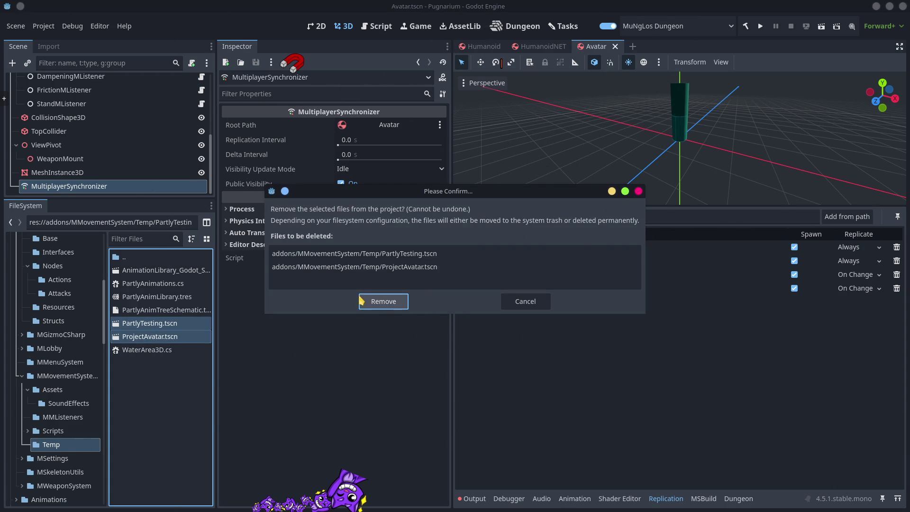
pyautogui.click(387, 307)
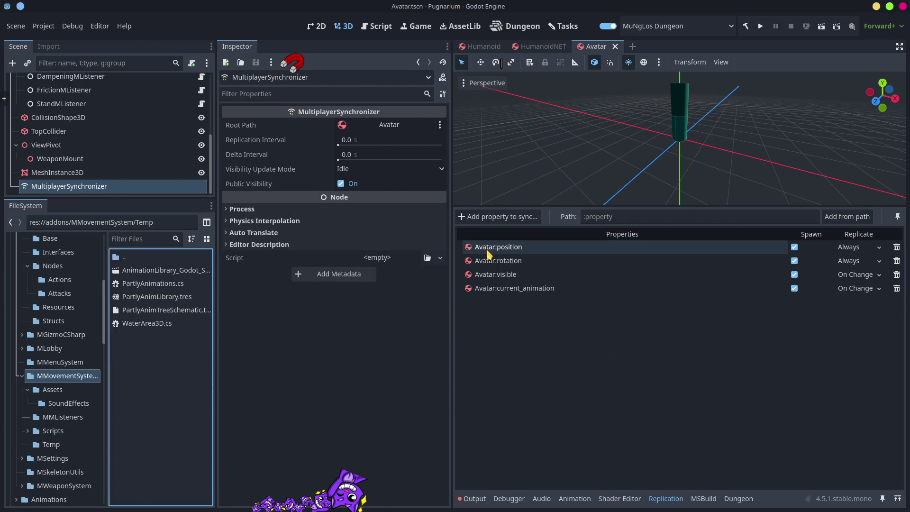
pyautogui.hotkey('alt', 'Tab')
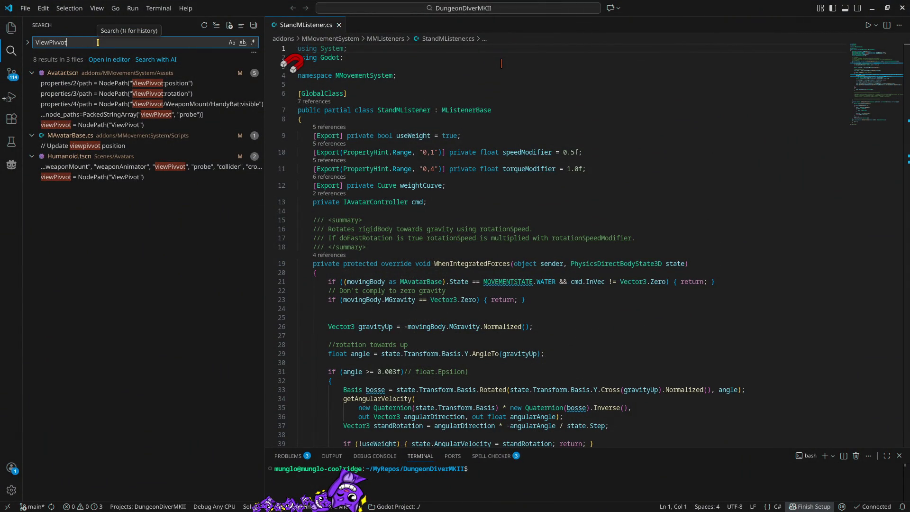
# - Re-run the ViewPivvot search and inspect the Avatar.tscn match's WeaponMount path on line 44
pyautogui.press('BackSpace')
pyautogui.press('BackSpace')
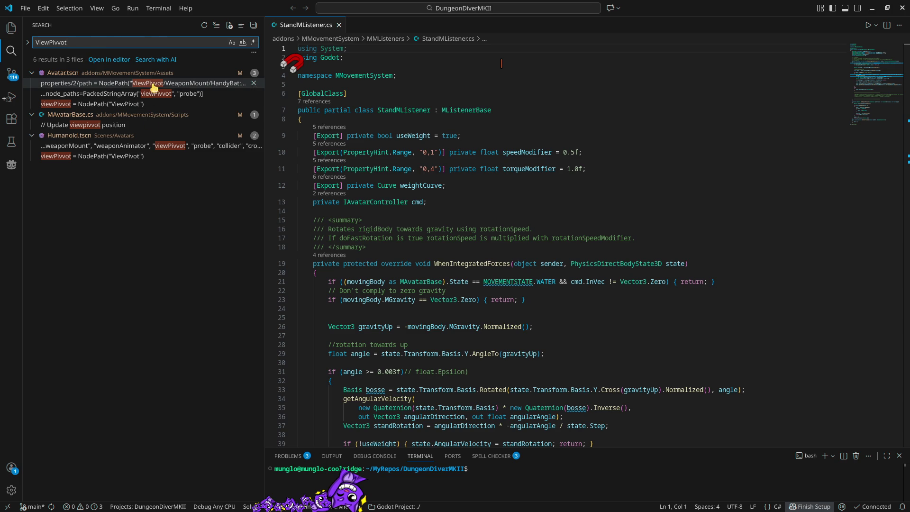
pyautogui.click(139, 84)
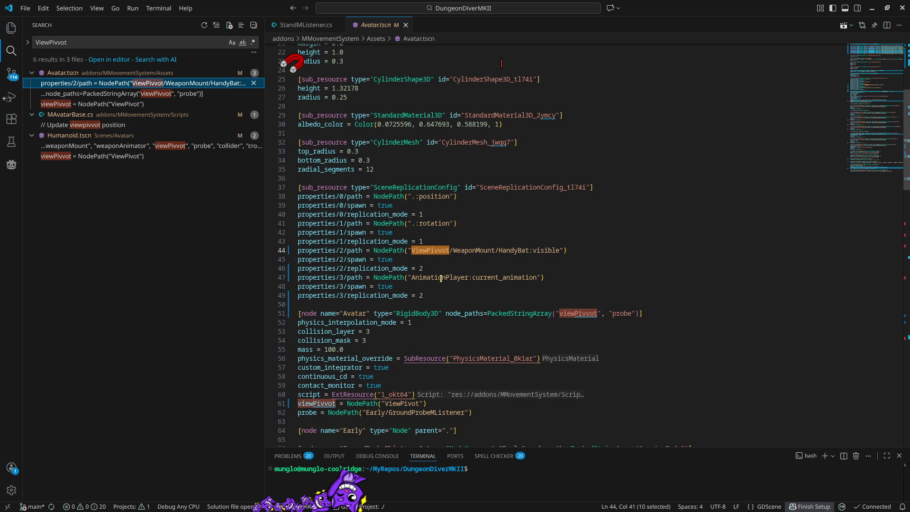
pyautogui.moveTo(425, 253)
pyautogui.doubleClick(477, 250)
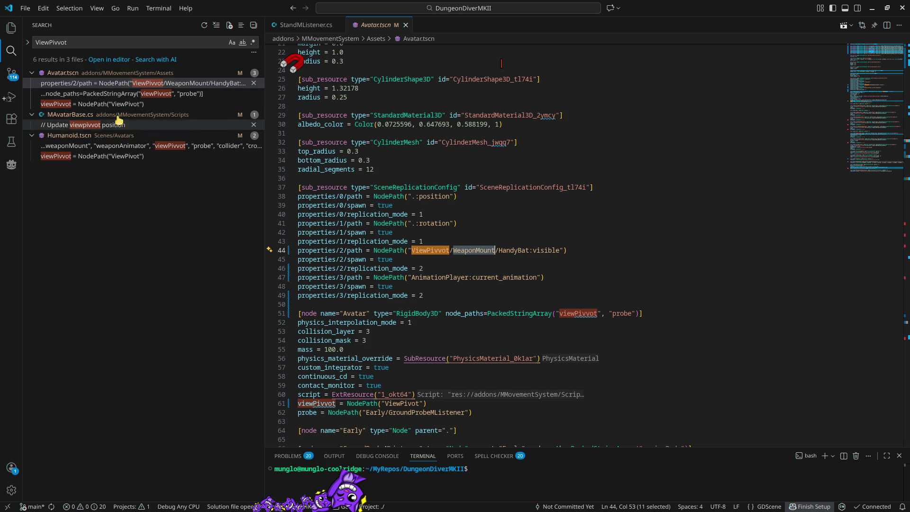
# - Remove the misspelled viewpivvot comment from MAvatarBase.cs and close Humanoid.tscn
pyautogui.click(104, 125)
pyautogui.moveTo(386, 251); pyautogui.dragTo(384, 259)
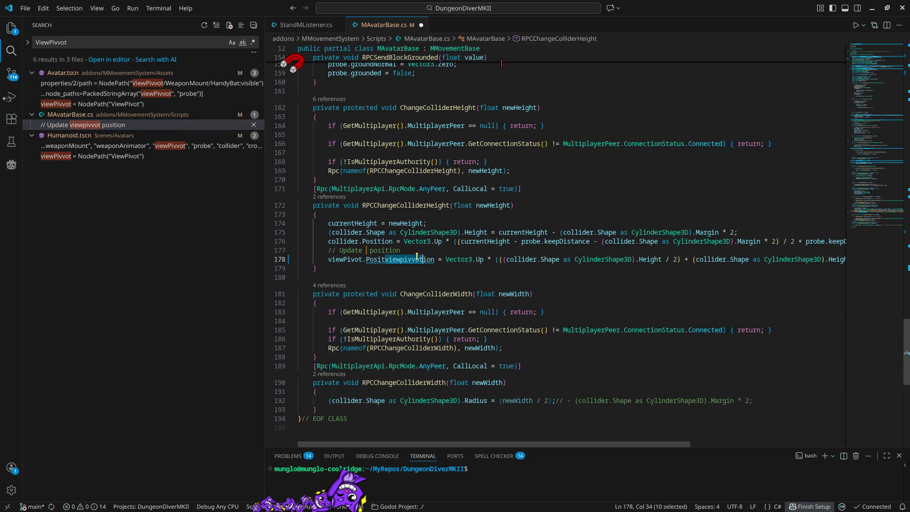
pyautogui.press('F4')
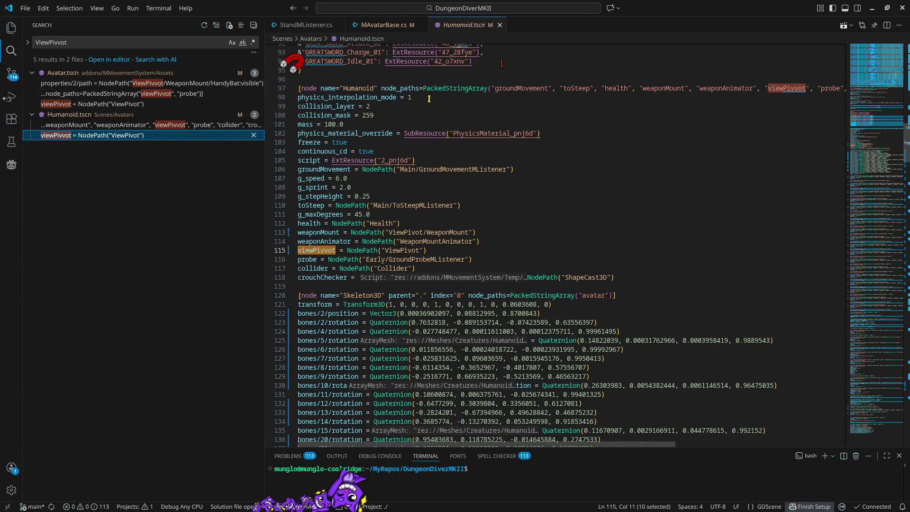
pyautogui.click(436, 249)
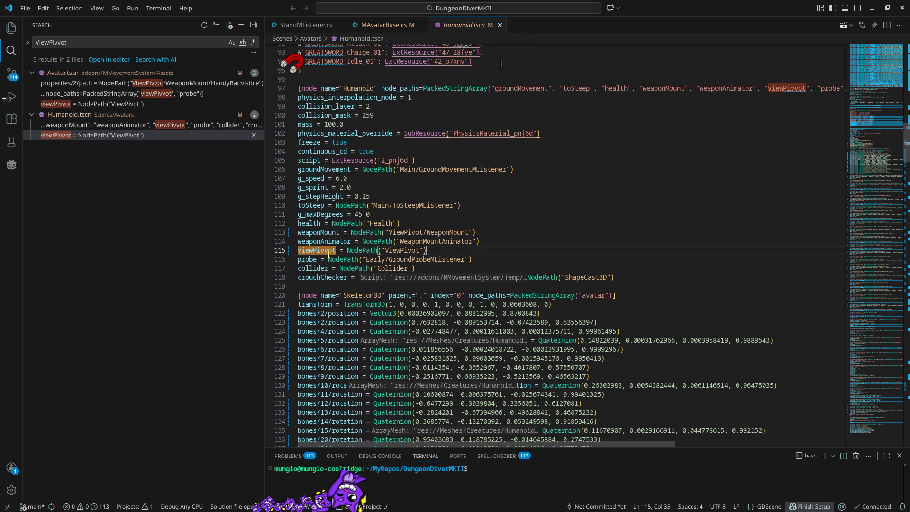
pyautogui.click(499, 24)
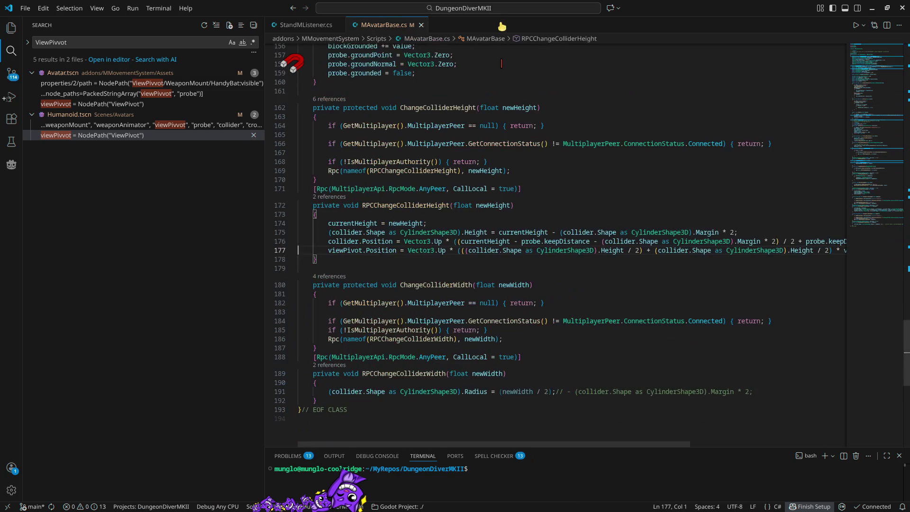
pyautogui.hotkey('alt', 'Tab')
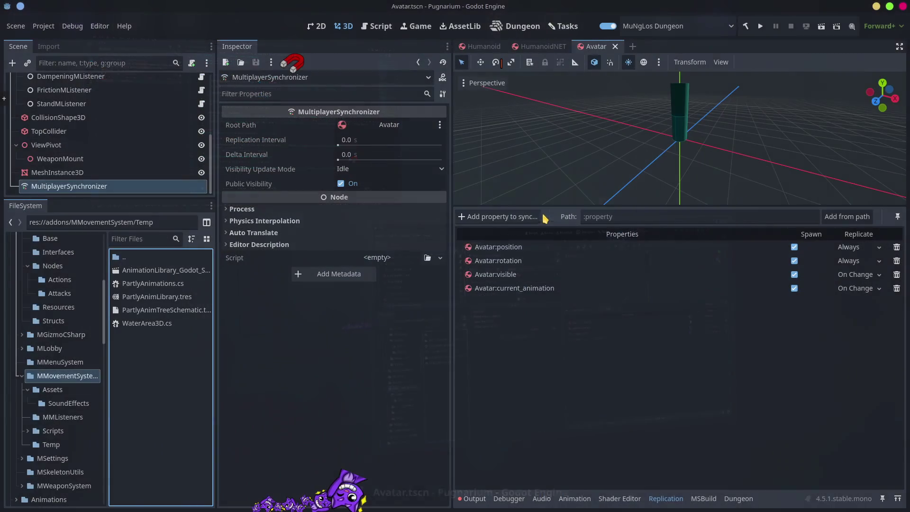
# - Switch to the Humanoid scene and open its Avatar.cs script from the Inspector
pyautogui.click(484, 46)
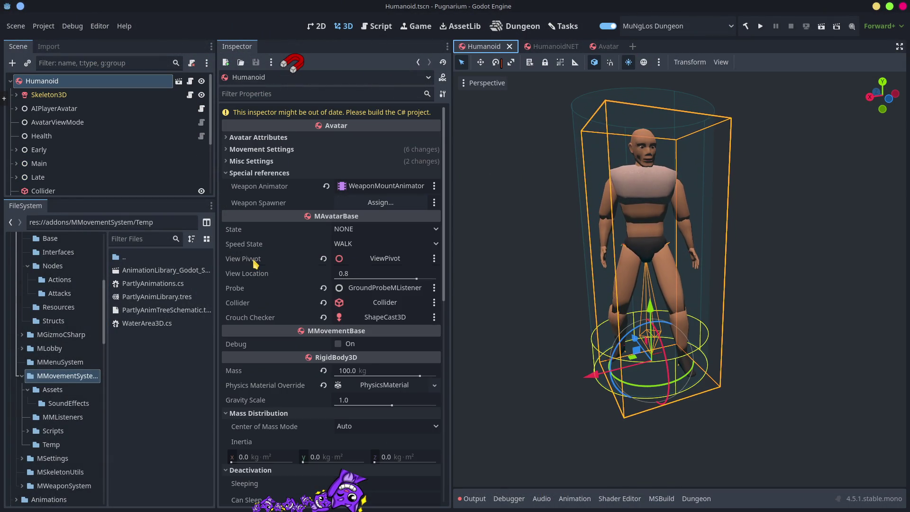
pyautogui.scroll(-10, 412, 422)
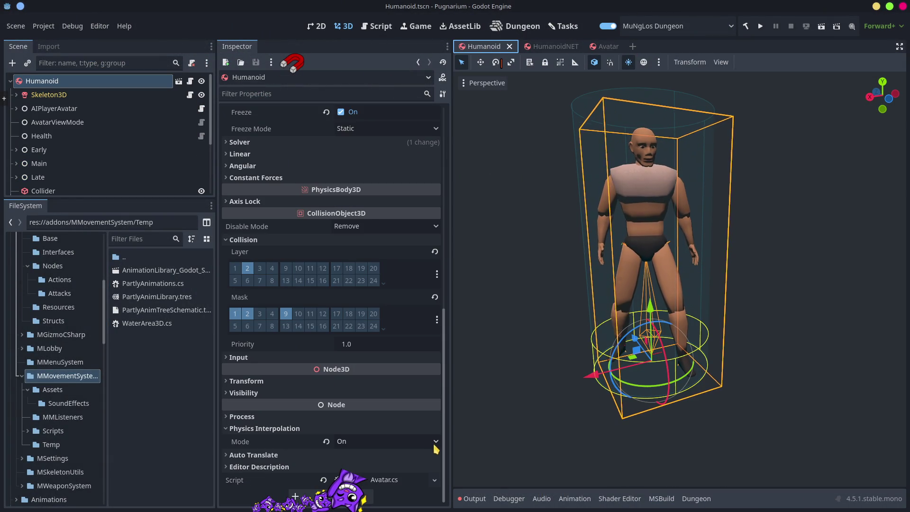
pyautogui.click(384, 480)
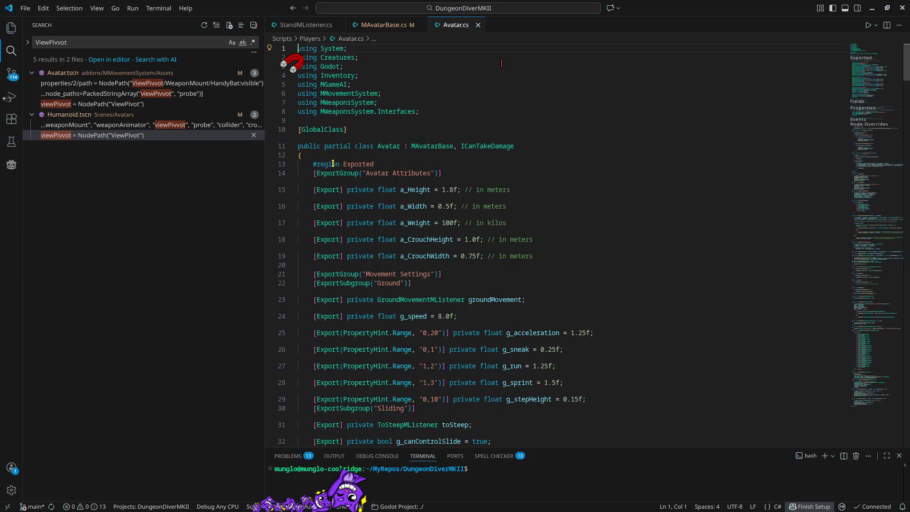
# - Scroll through Avatar.cs in Visual Studio Code to review its code
pyautogui.scroll(-6, 511, 377)
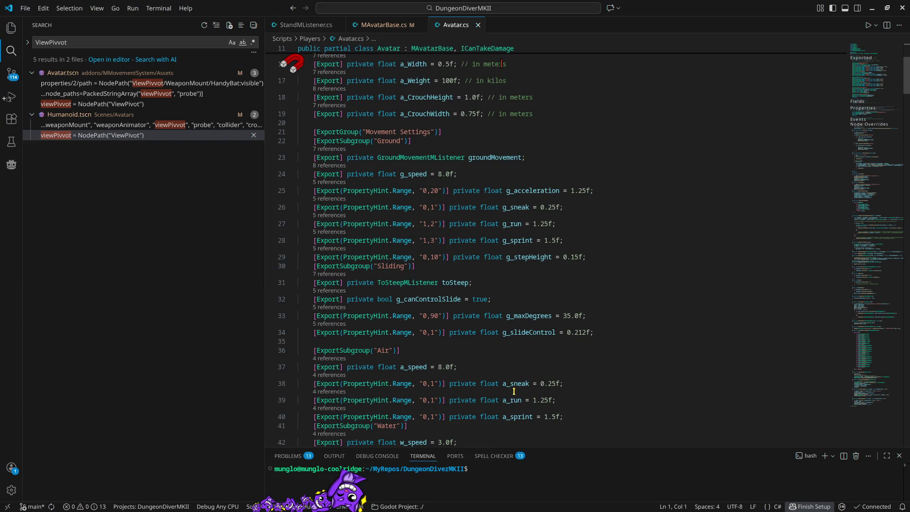
pyautogui.scroll(-8, 511, 377)
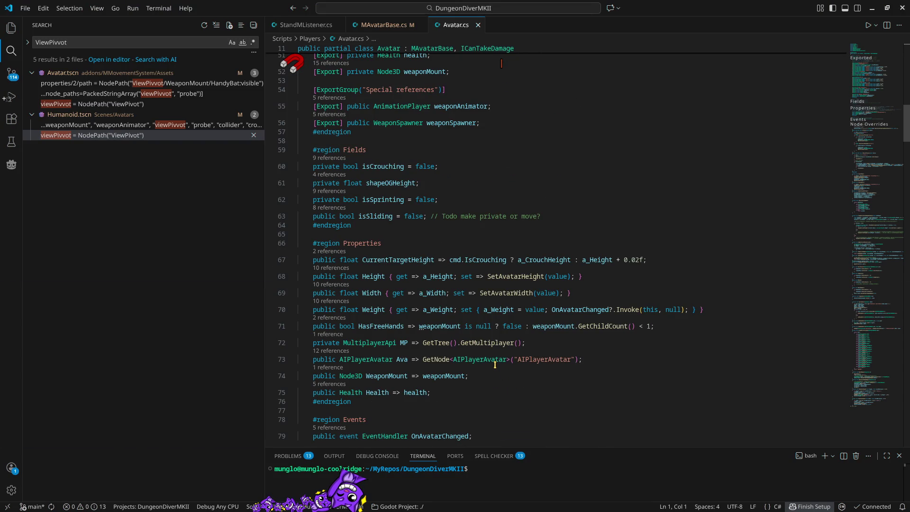
pyautogui.scroll(-4, 494, 364)
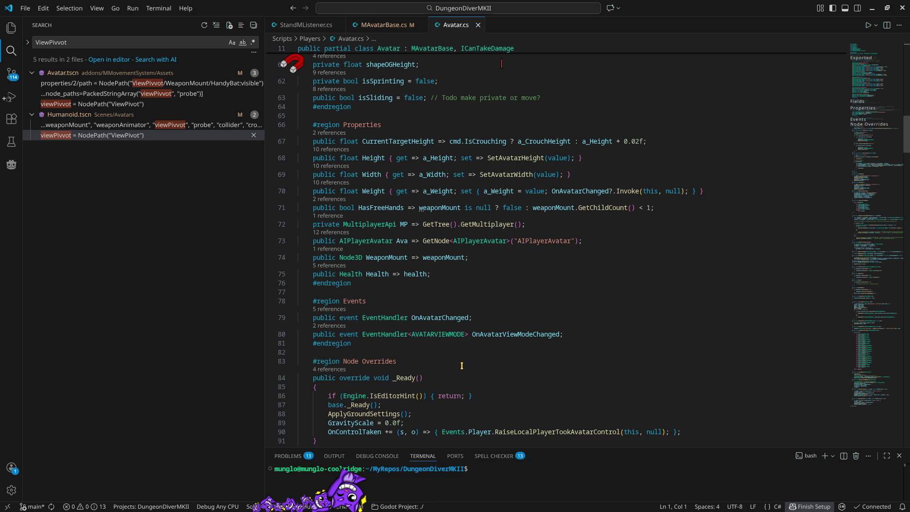
pyautogui.scroll(12, 461, 366)
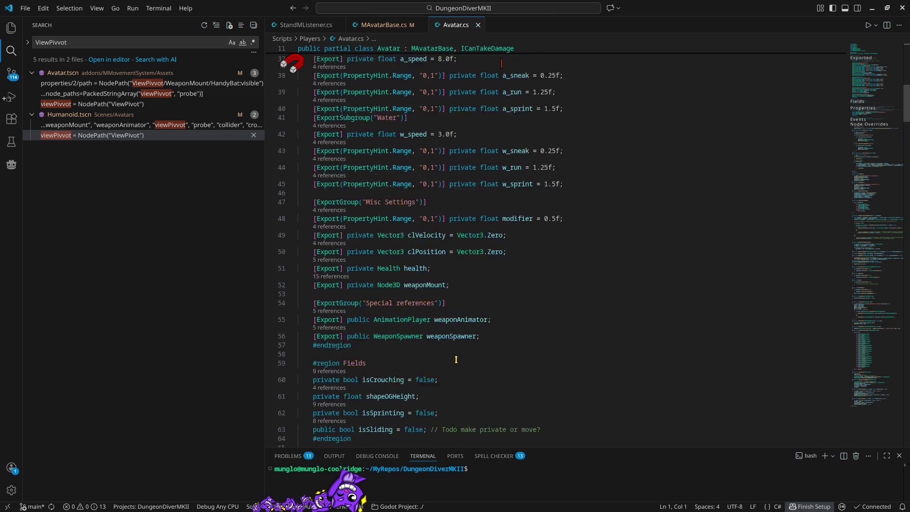
pyautogui.scroll(8, 456, 361)
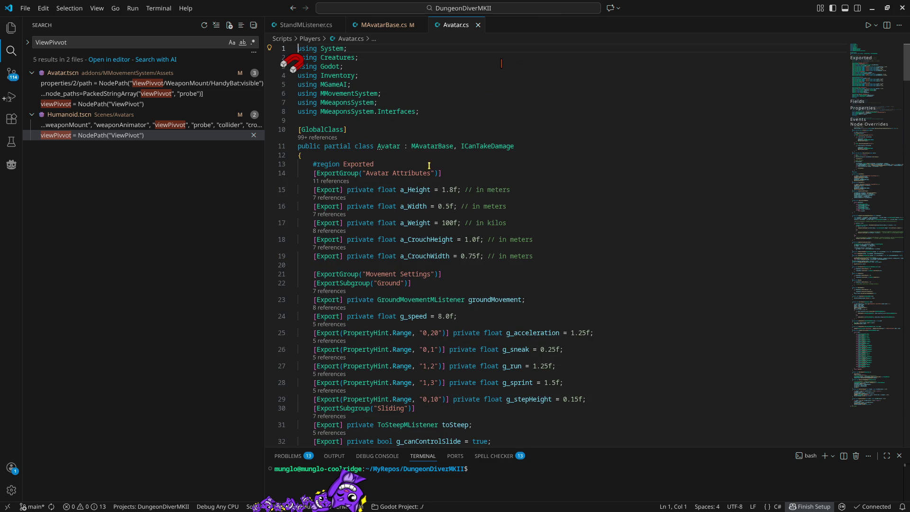
# - Go to the MAvatarBase definition, check its viewPivot field and ViewPivot property, then return to Godot
pyautogui.keyDown('ctrl'); pyautogui.click(433, 146); pyautogui.keyUp('ctrl')
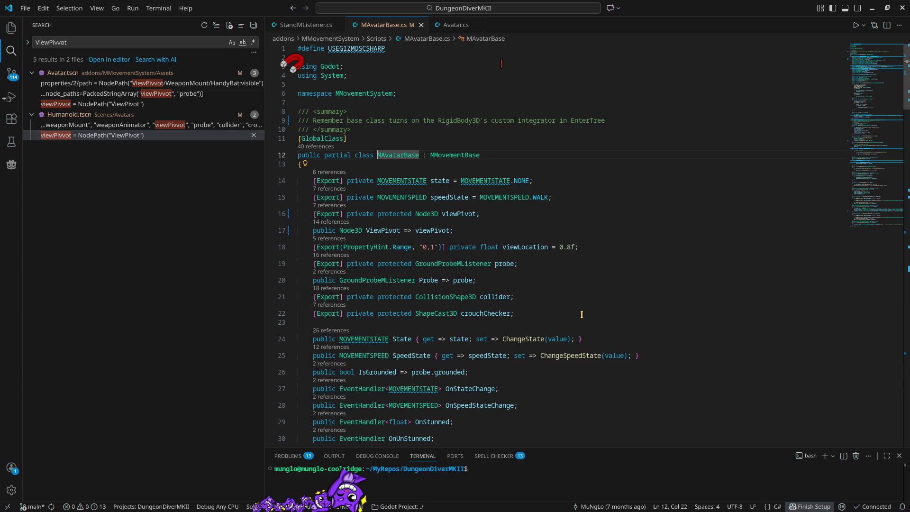
pyautogui.click(457, 214)
pyautogui.scroll(-5, 528, 334)
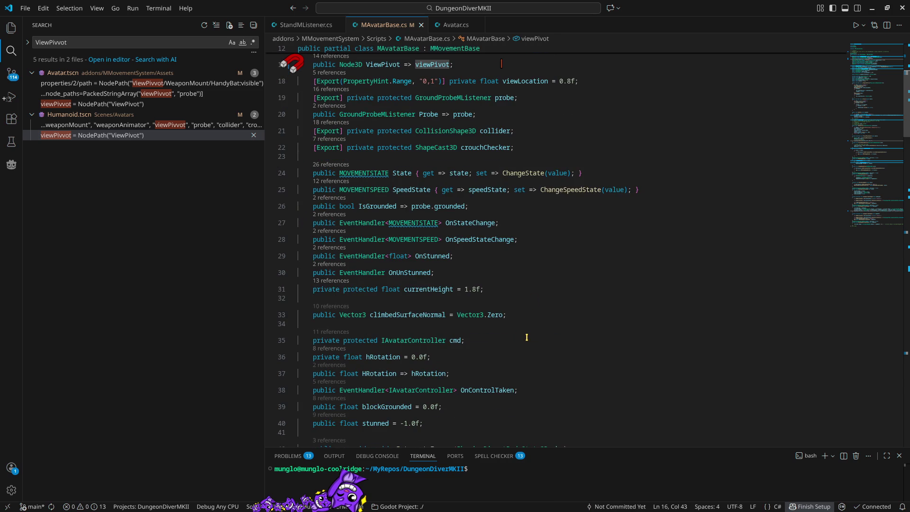
pyautogui.scroll(-3, 523, 337)
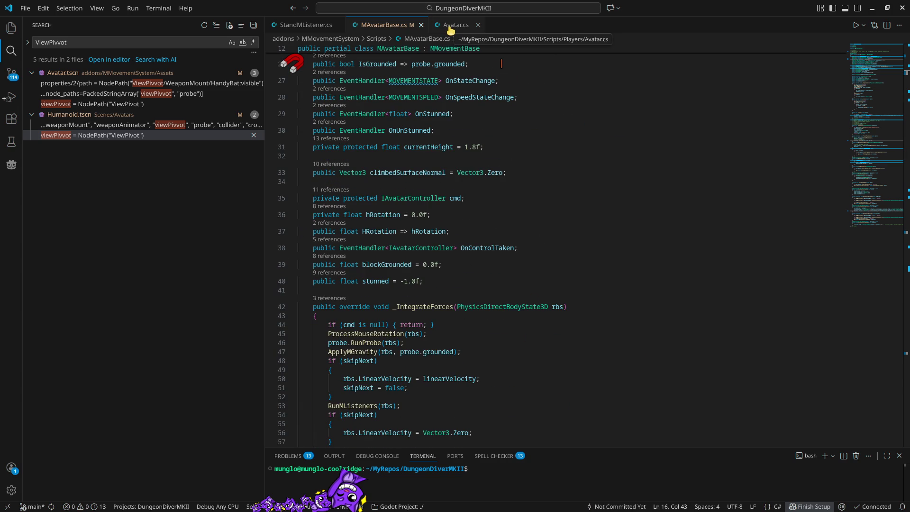
pyautogui.hotkey('alt', 'Tab')
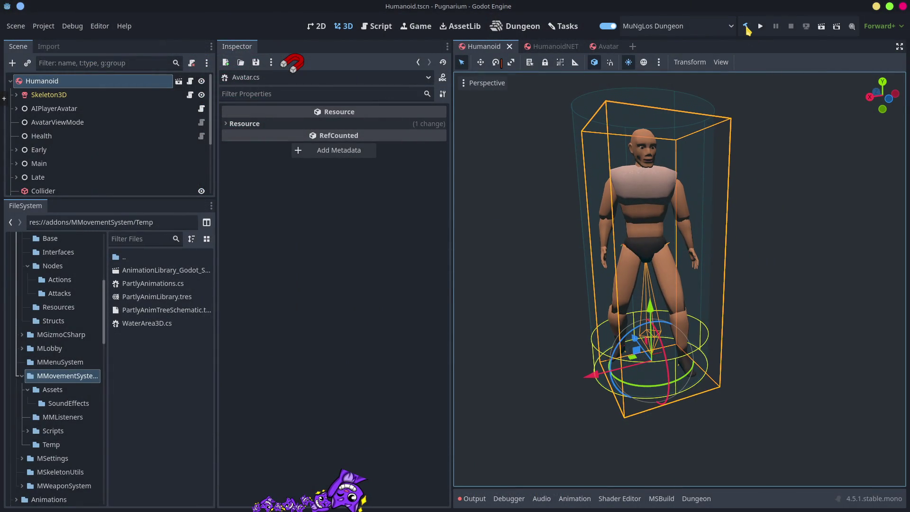
# - Rebuild the C# project and select the Humanoid root node to show its properties
pyautogui.click(745, 26)
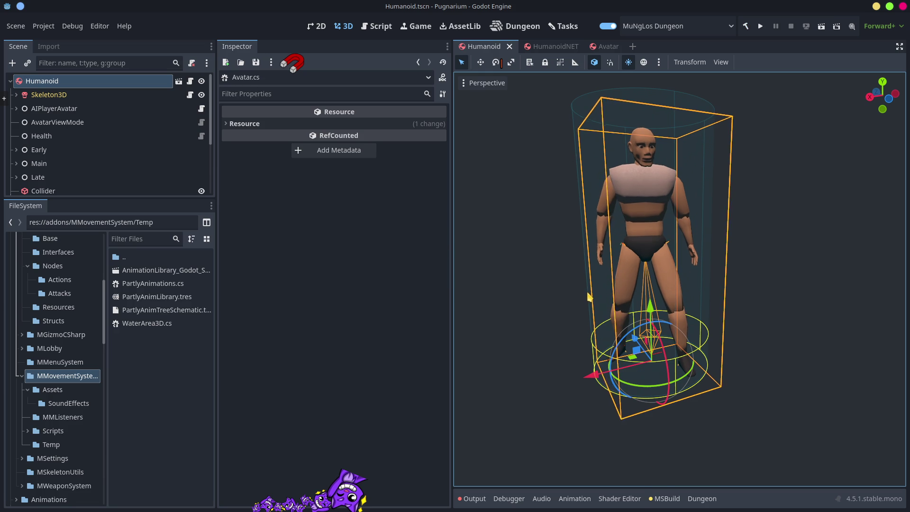
pyautogui.click(227, 266)
pyautogui.click(64, 95)
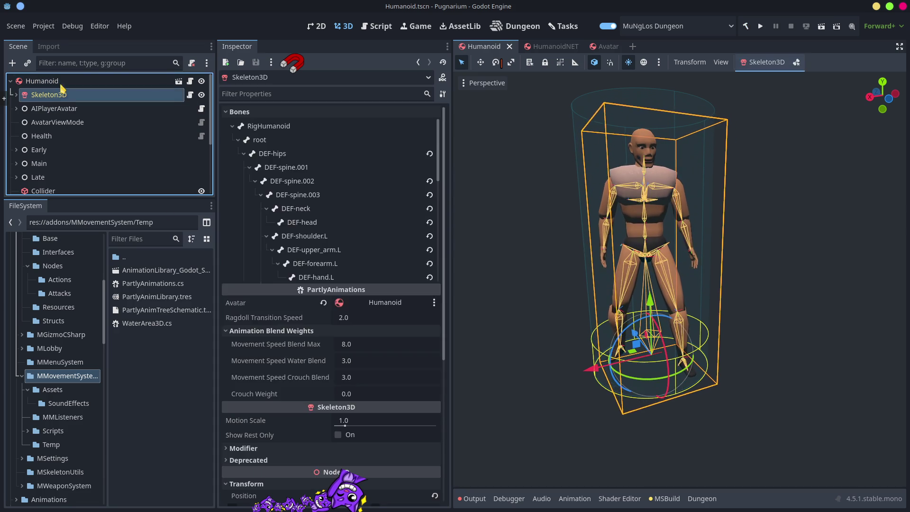
pyautogui.click(62, 82)
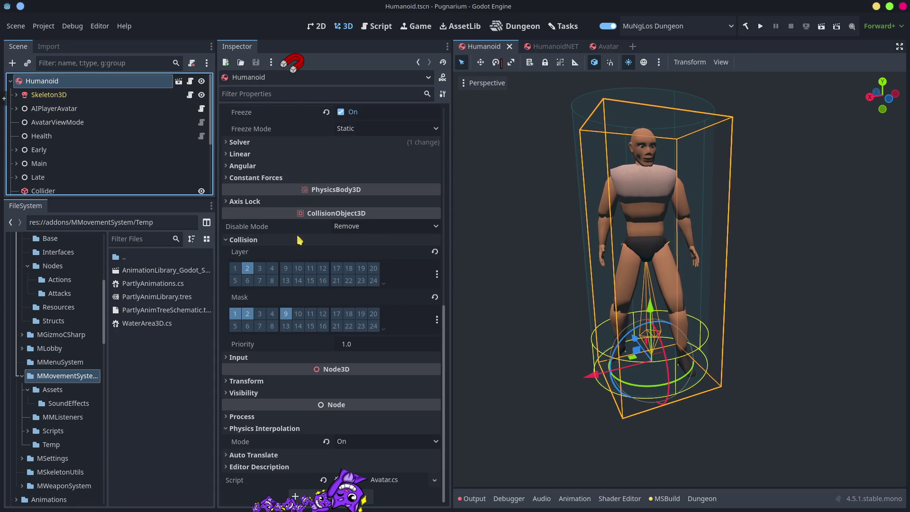
# - Assign the ViewPivot node to Humanoid's View Pivot slot and save the scene
pyautogui.scroll(8, 280, 258)
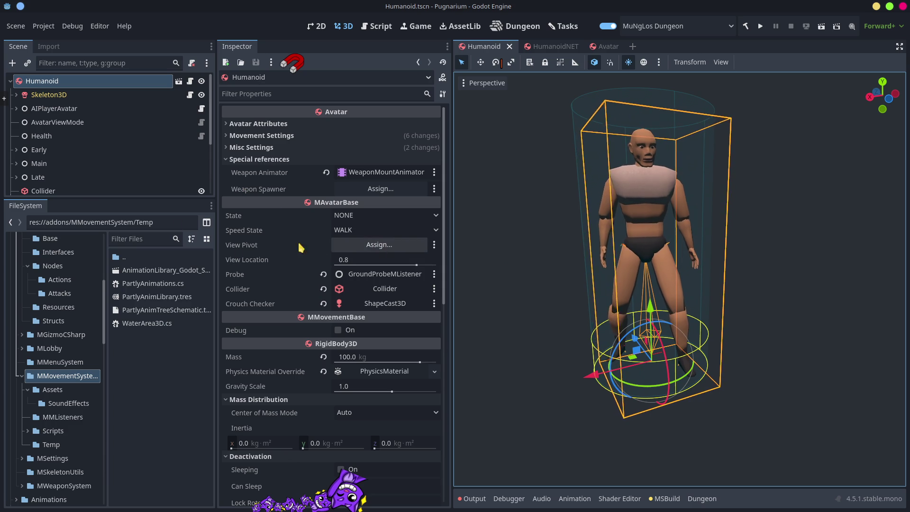
pyautogui.moveTo(79, 200)
pyautogui.mouseDown()
pyautogui.moveTo(79, 398)
pyautogui.moveTo(78, 349)
pyautogui.mouseUp()
pyautogui.moveTo(56, 234)
pyautogui.mouseDown()
pyautogui.moveTo(389, 246)
pyautogui.moveTo(47, 230)
pyautogui.moveTo(53, 222)
pyautogui.moveTo(488, 243)
pyautogui.moveTo(379, 245)
pyautogui.mouseUp()
pyautogui.hotkey('ctrl', 's')
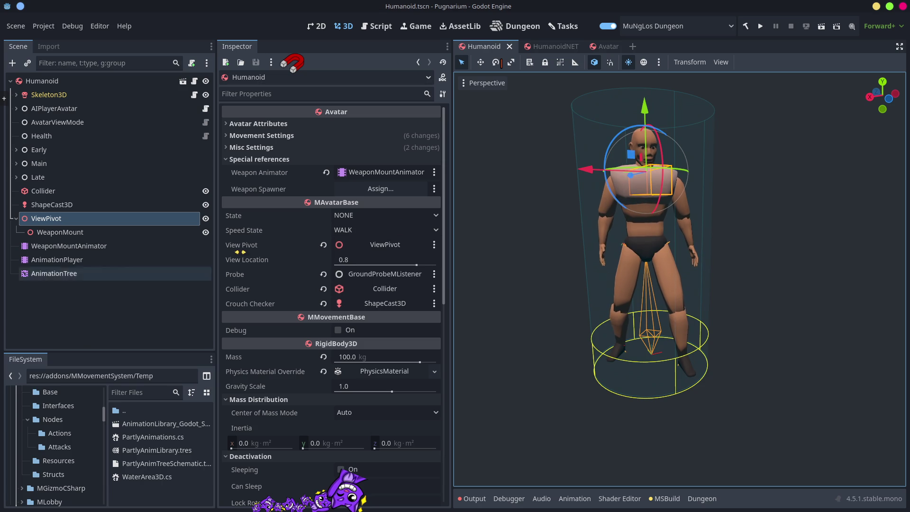
pyautogui.hotkey('alt', 'Tab')
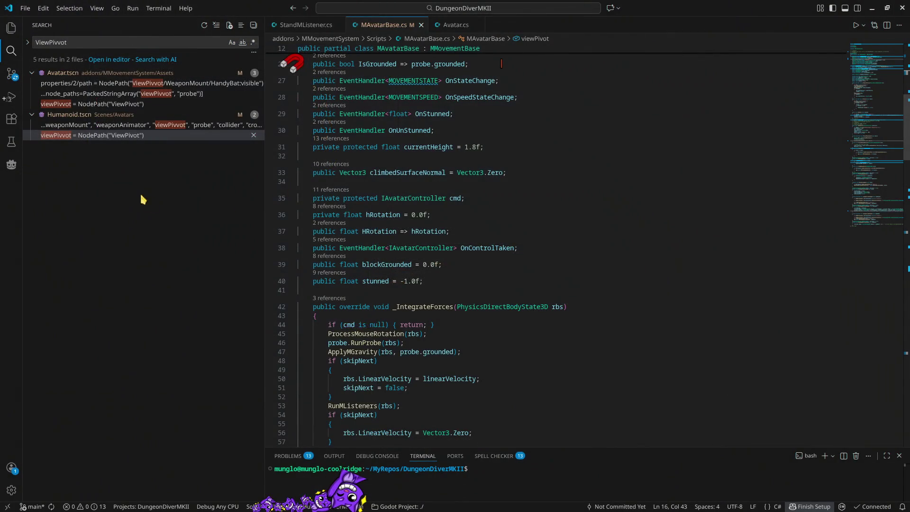
# - Refresh the ViewPivvot search and review the remaining Avatar.tscn matches on lines 61 and 44
pyautogui.click(98, 150)
pyautogui.click(73, 42)
pyautogui.press('BackSpace')
pyautogui.press('BackSpace')
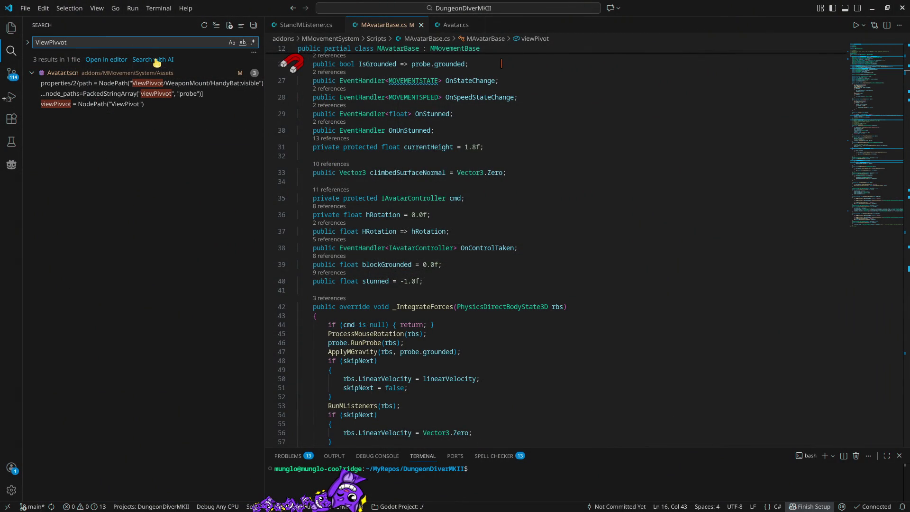
pyautogui.click(95, 110)
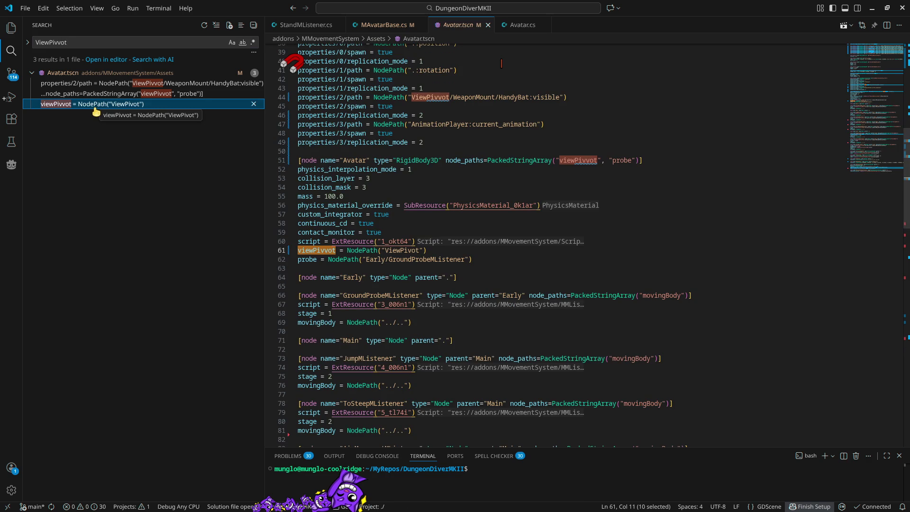
pyautogui.click(117, 88)
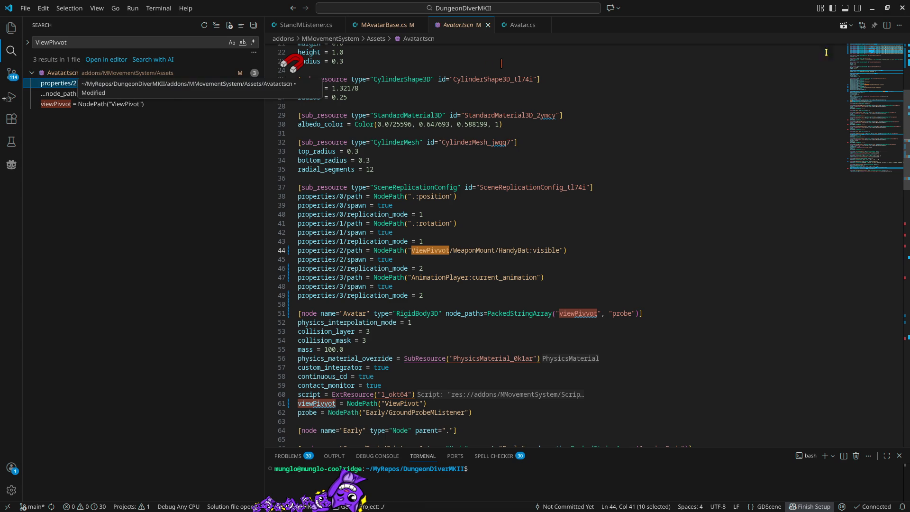
pyautogui.click(872, 8)
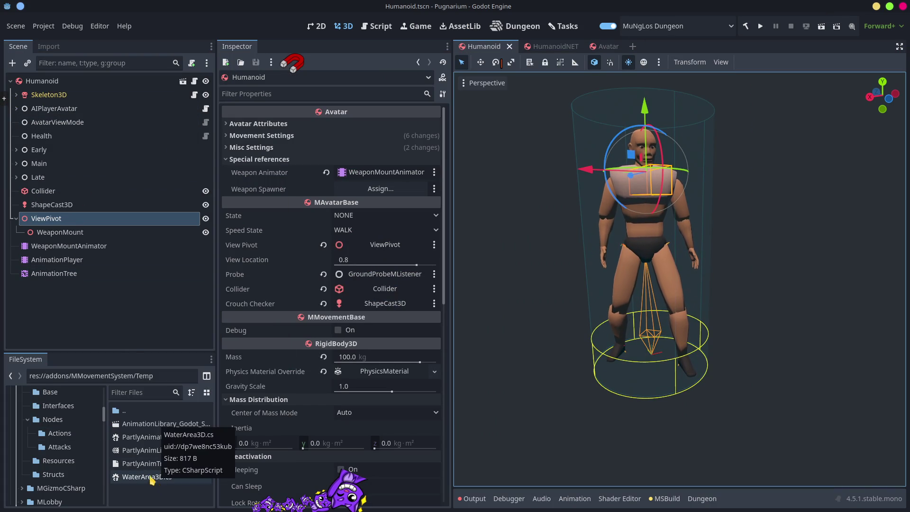
# - Enlarge the FileSystem panel and focus its Filter Files field
pyautogui.moveTo(134, 351); pyautogui.dragTo(136, 253)
pyautogui.click(123, 293)
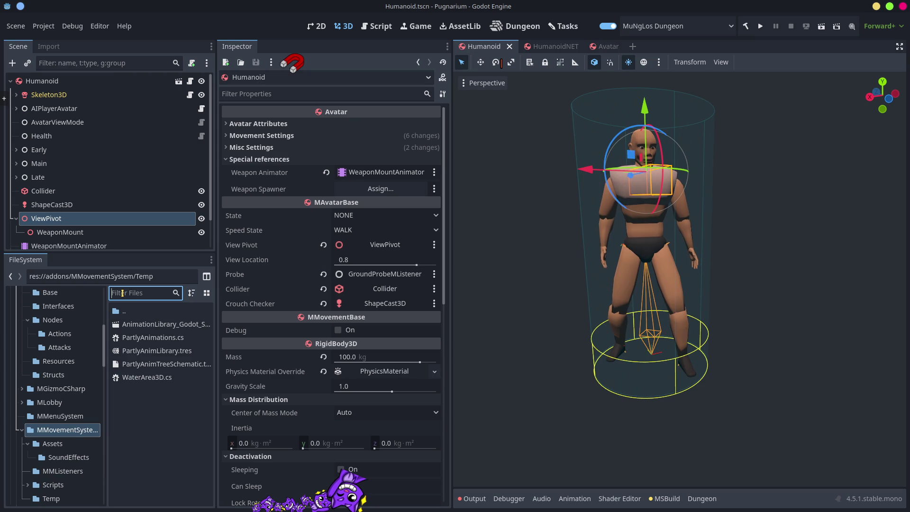
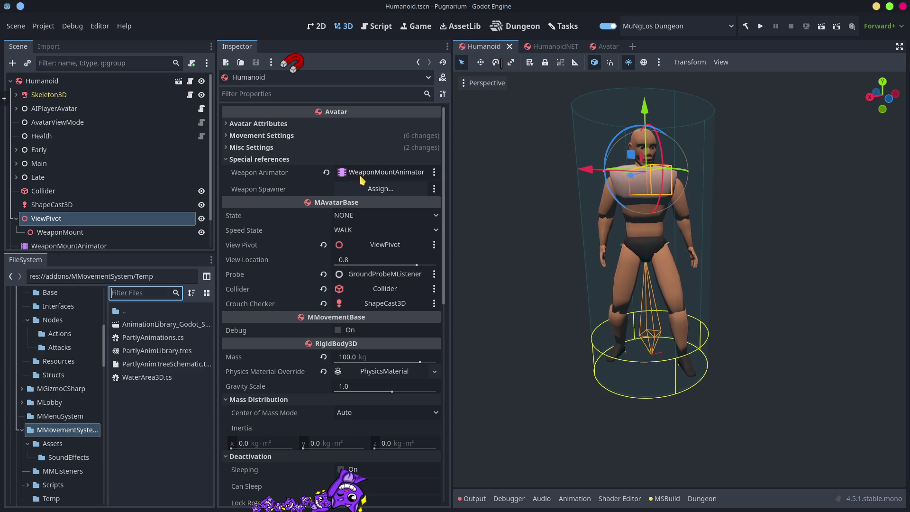
# - Reload the Pugnarium project from the Project menu and enlarge the scene tree panel
pyautogui.click(44, 27)
pyautogui.click(76, 167)
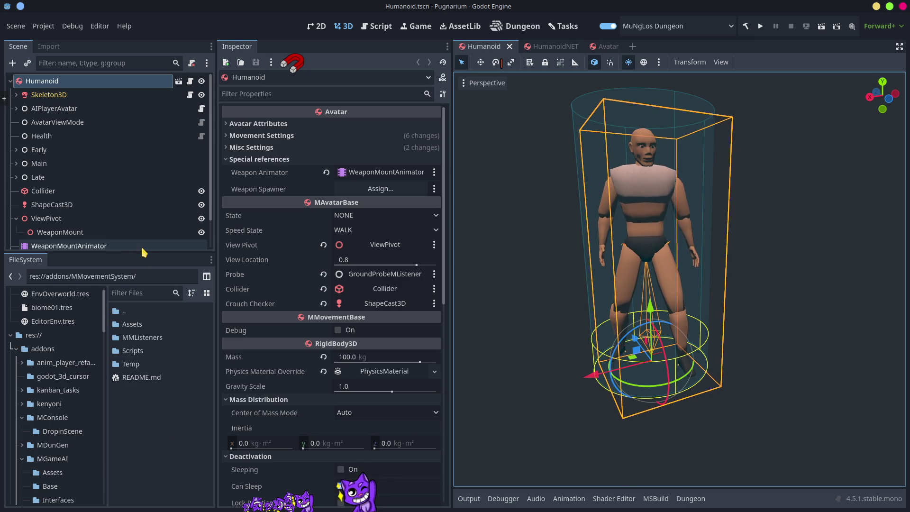
pyautogui.moveTo(141, 254); pyautogui.dragTo(141, 290)
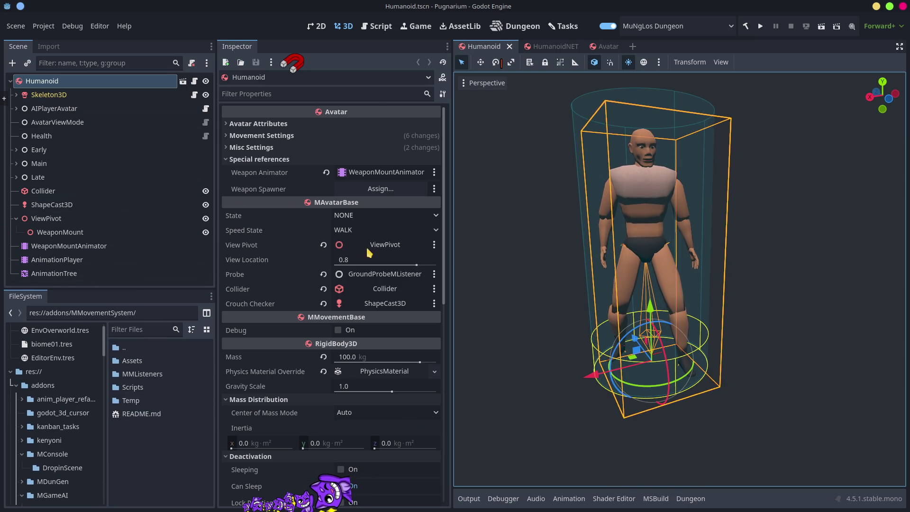
# - Filter the FileSystem for 'avatar' and open Avatar.tscn
pyautogui.click(124, 329)
pyautogui.write('avatar')
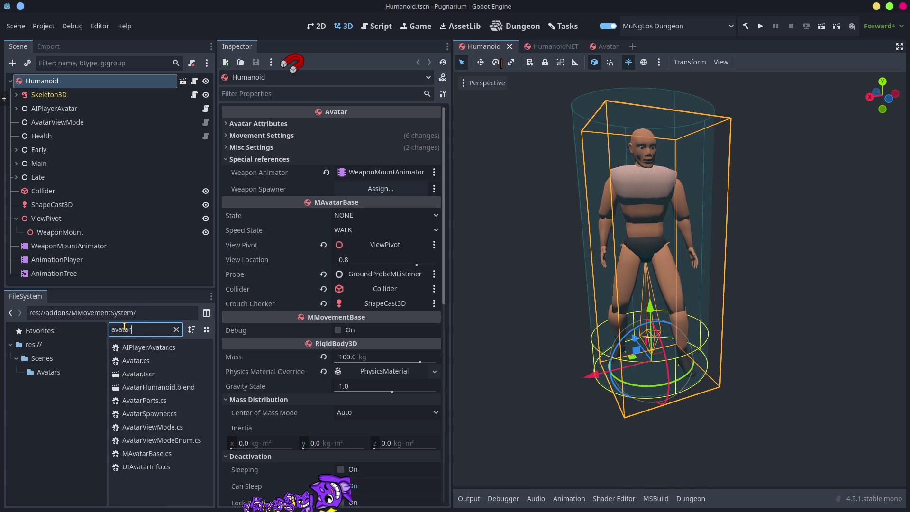
pyautogui.click(147, 375)
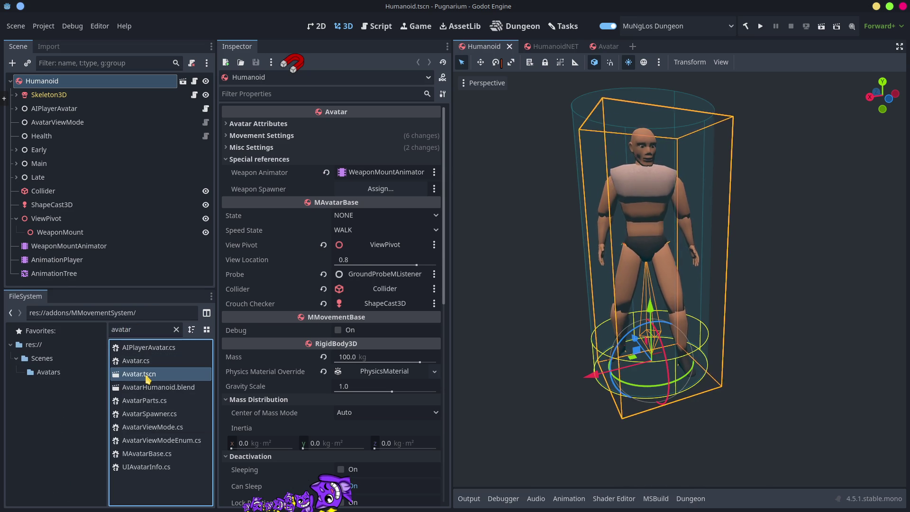
pyautogui.doubleClick(147, 378)
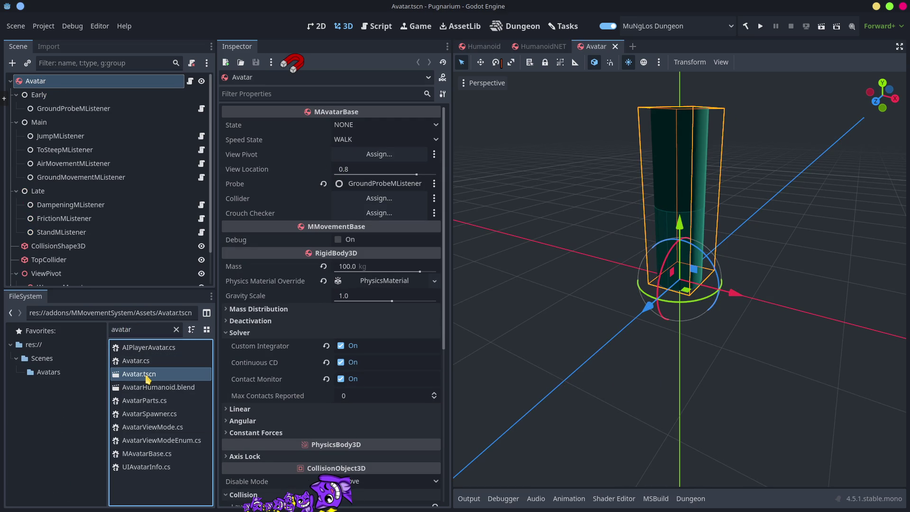
# - Assign the ViewPivot node to the View Pivot field and save the Avatar scene
pyautogui.scroll(-5, 374, 323)
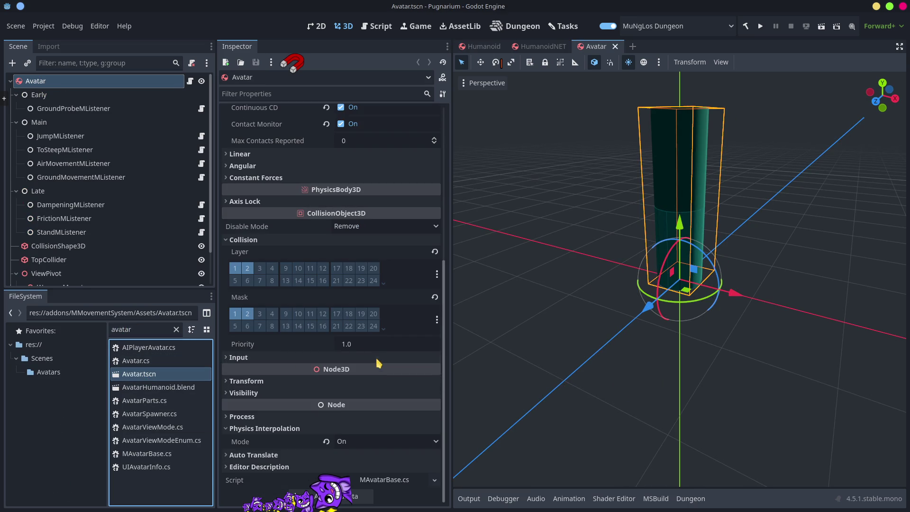
pyautogui.scroll(5, 388, 416)
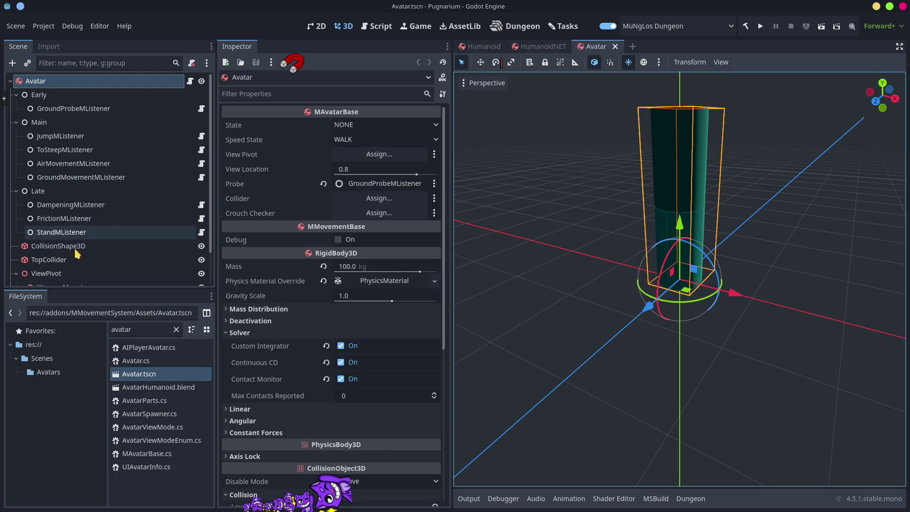
pyautogui.scroll(-1, 78, 255)
pyautogui.moveTo(53, 248); pyautogui.dragTo(379, 154)
pyautogui.hotkey('ctrl', 's')
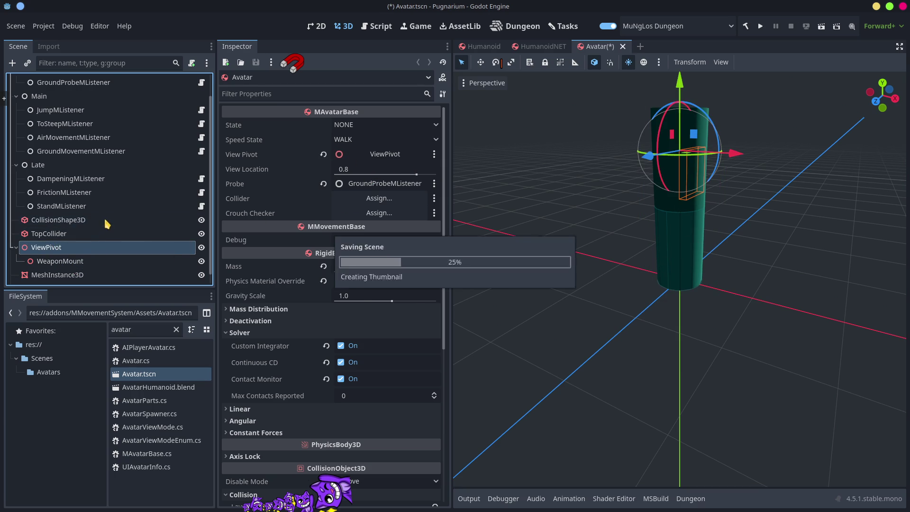
# - Inspect the WeaponMount node, enlarge the scene tree, clear the file filter and minimise Godot
pyautogui.click(62, 262)
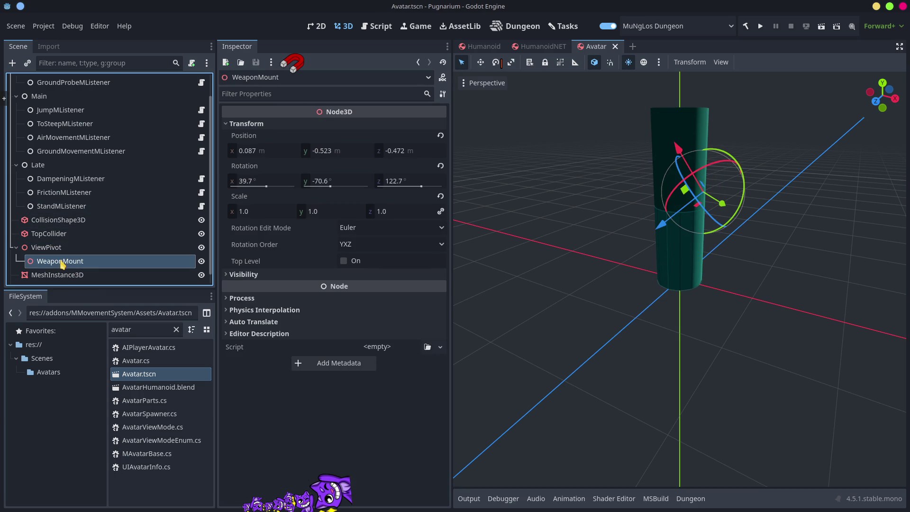
pyautogui.moveTo(71, 290)
pyautogui.mouseDown()
pyautogui.moveTo(73, 442)
pyautogui.moveTo(72, 345)
pyautogui.mouseUp()
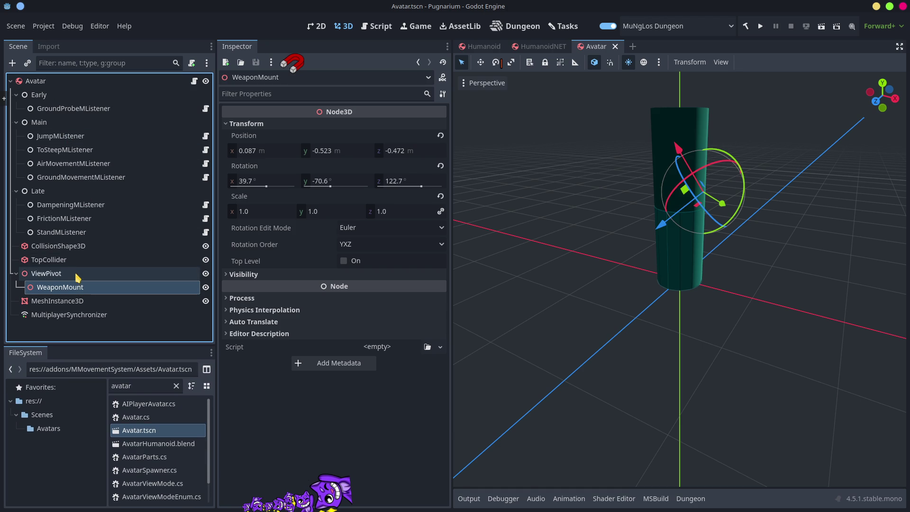
pyautogui.doubleClick(125, 386)
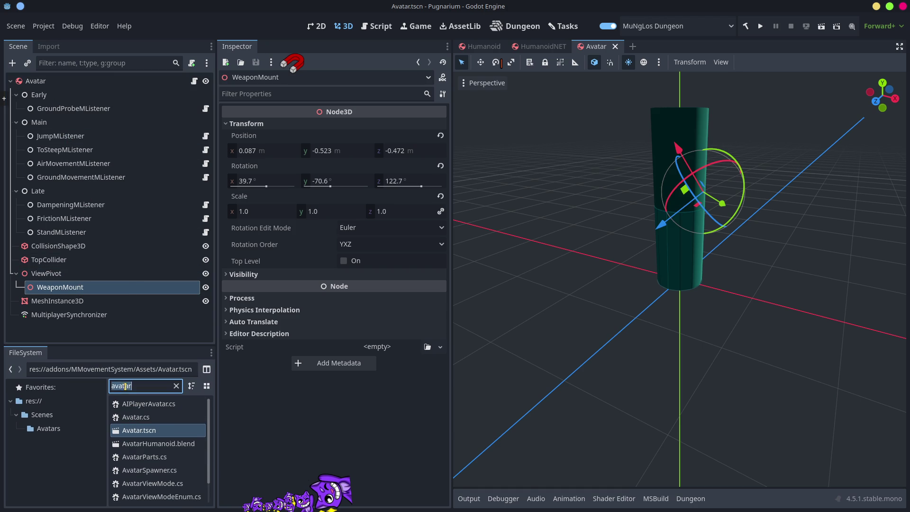
pyautogui.write('bat')
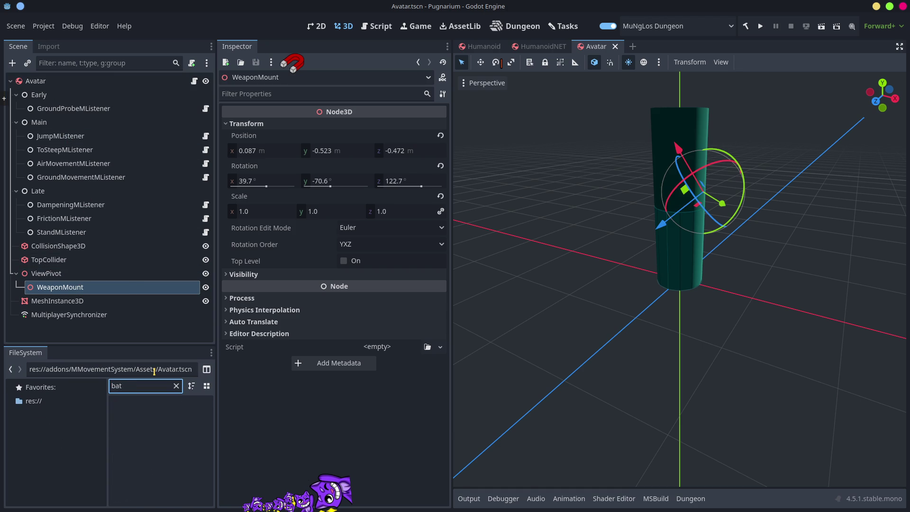
pyautogui.press('BackSpace')
pyautogui.press('BackSpace')
pyautogui.press('BackSpace')
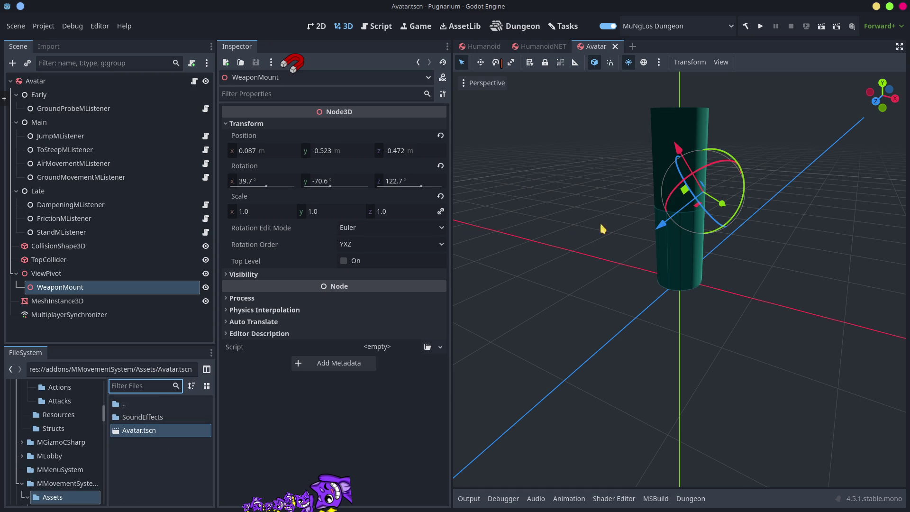
pyautogui.click(876, 6)
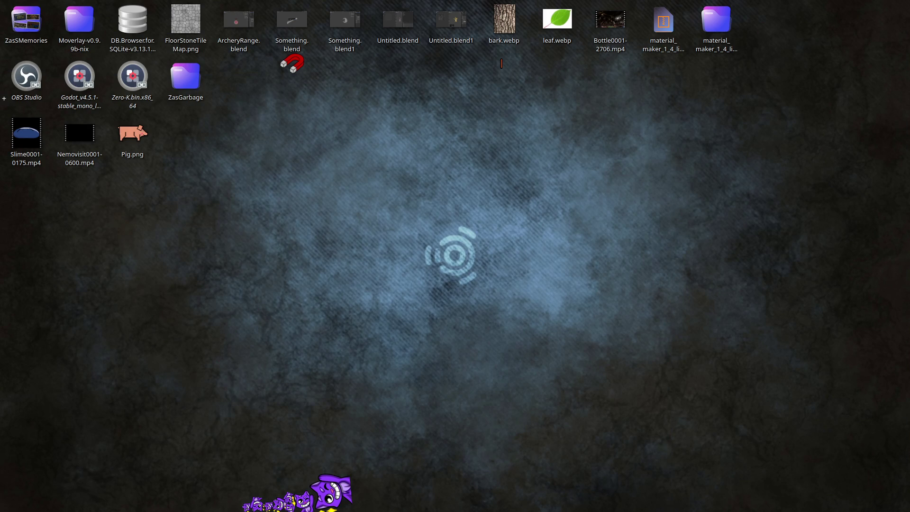
# - Refine the 'ViewPivvot' search in VS Code, open its Avatar.tscn match, then return to Godot
pyautogui.hotkey('alt', 'Tab')
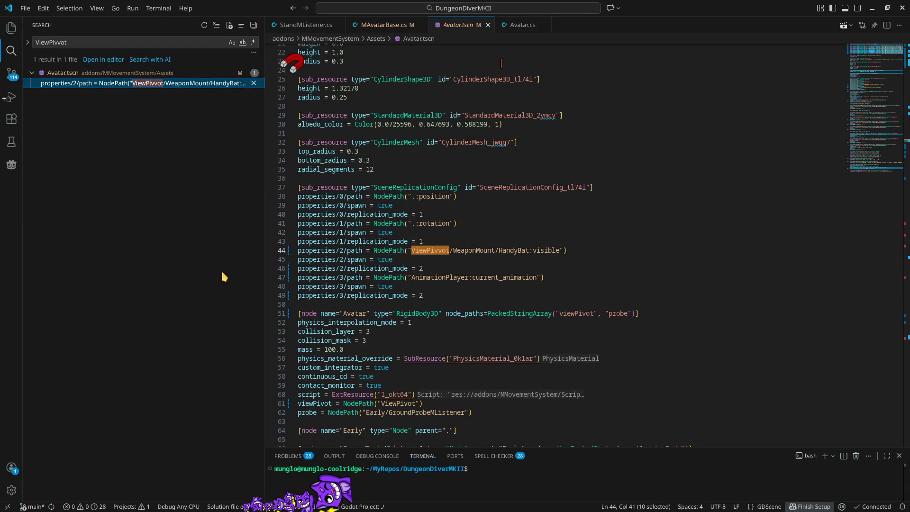
pyautogui.click(77, 42)
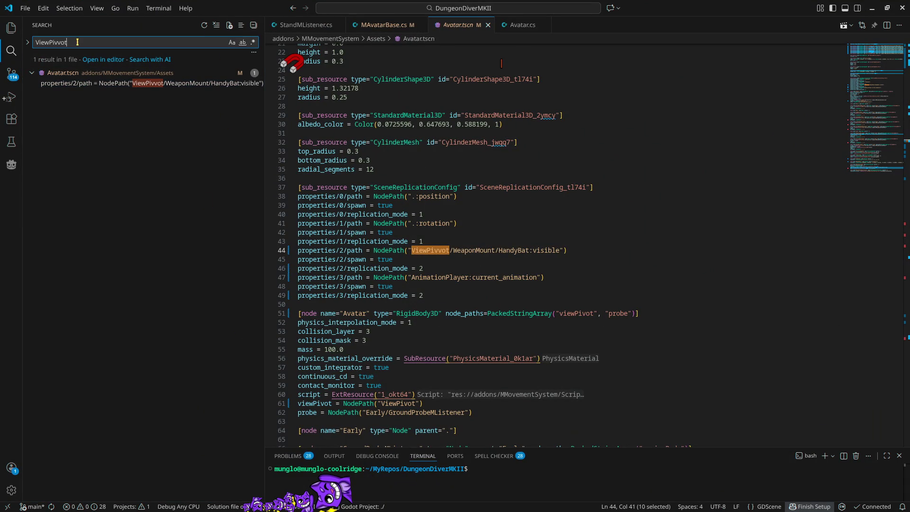
pyautogui.press('BackSpace')
pyautogui.press('BackSpace')
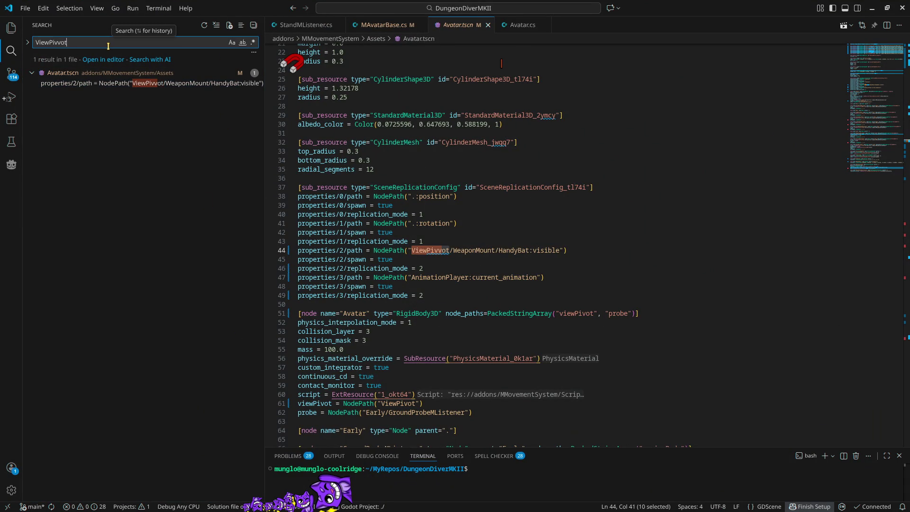
pyautogui.click(112, 84)
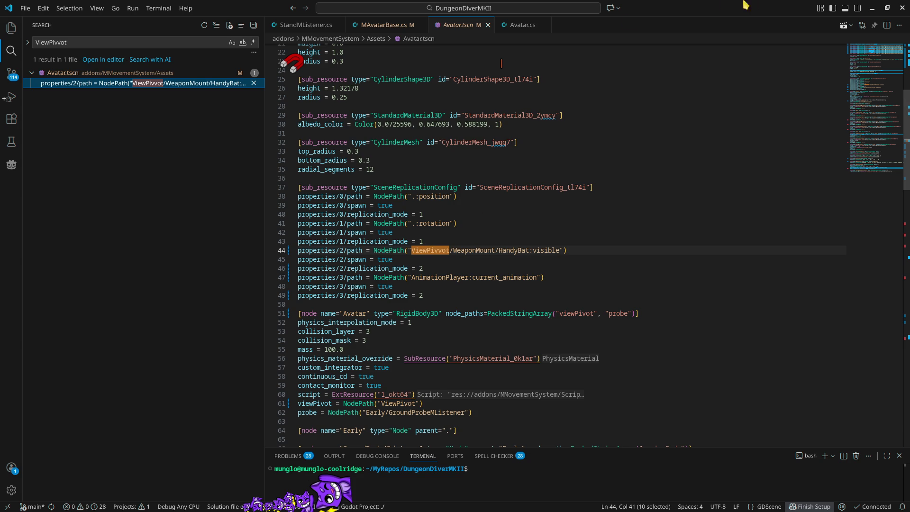
pyautogui.click(873, 8)
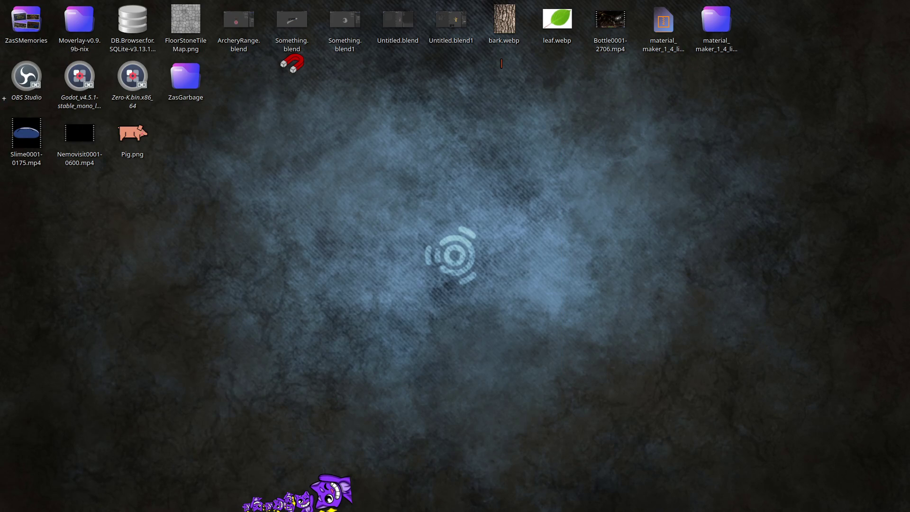
pyautogui.hotkey('alt', 'Tab')
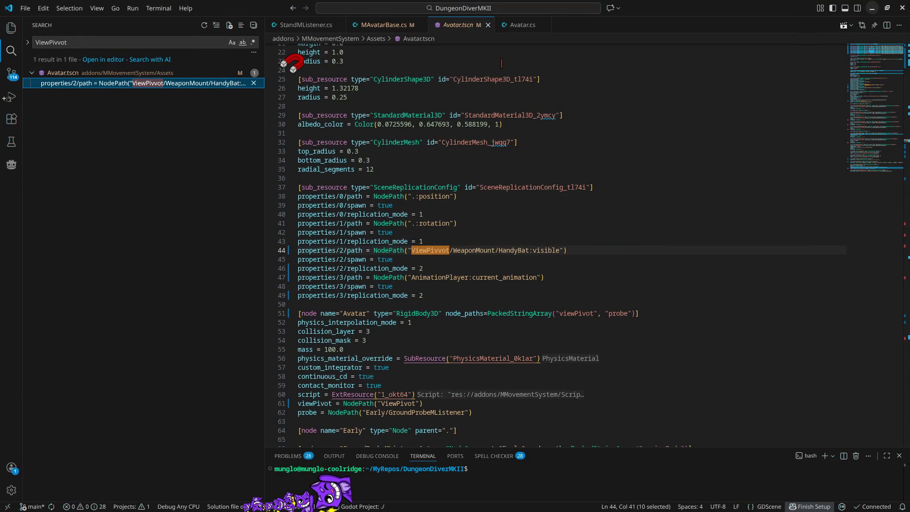
pyautogui.hotkey('alt', 'Tab')
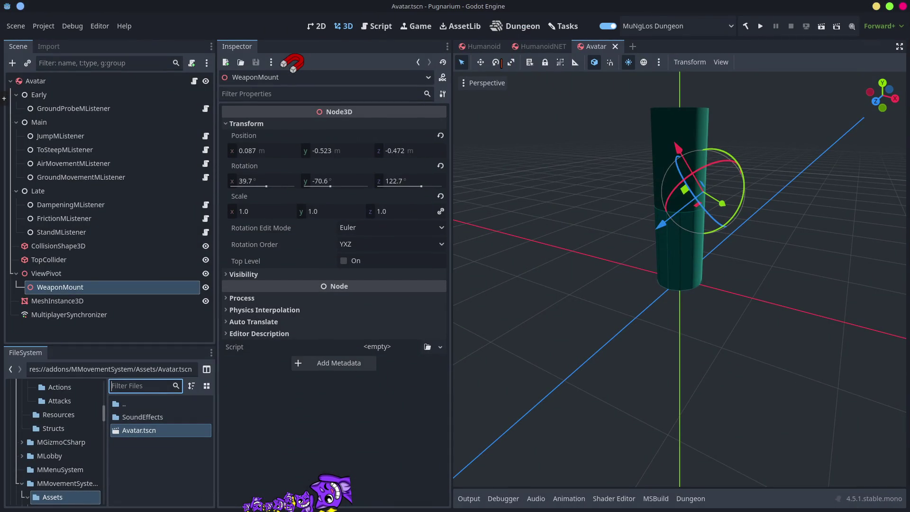
# - Show the MultiplayerSynchronizer's Replication panel, then switch to VS Code
pyautogui.click(99, 315)
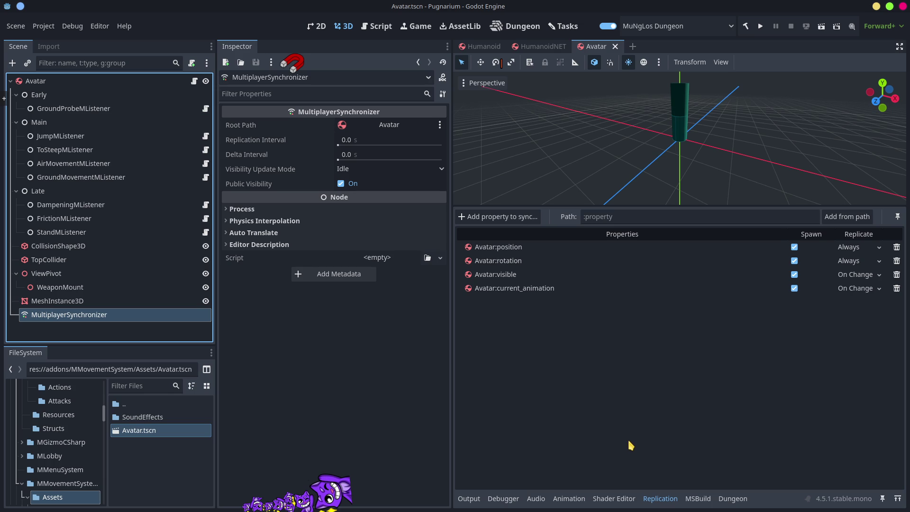
pyautogui.hotkey('alt', 'Tab')
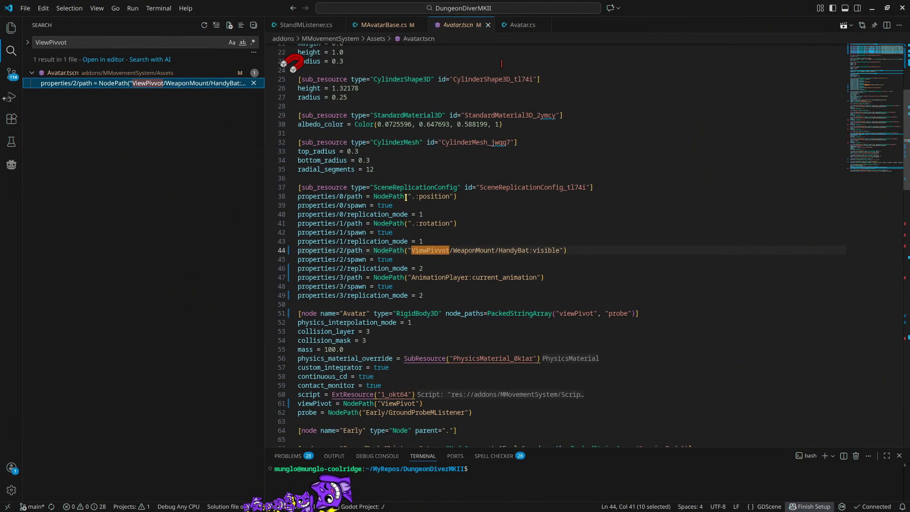
# - Search Avatar.tscn for SceneReplicationConfig and jump to its last match
pyautogui.doubleClick(440, 188)
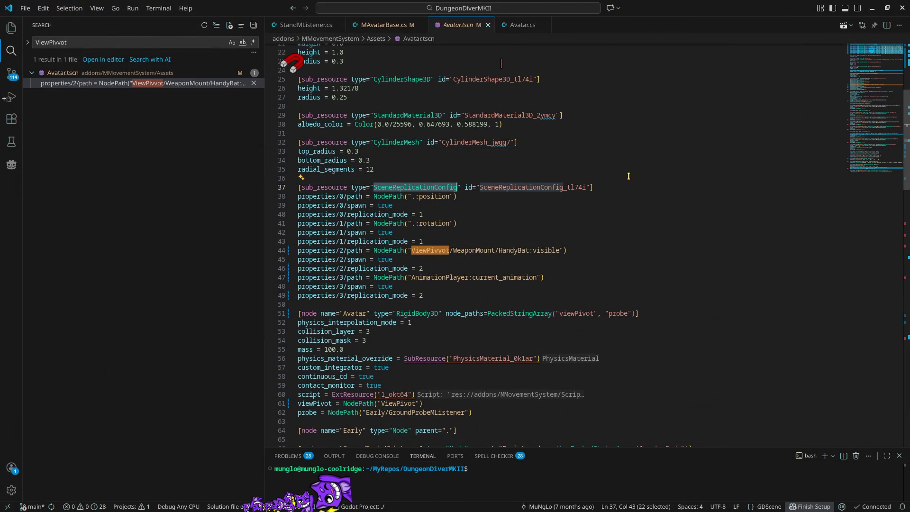
pyautogui.hotkey('ctrl', 'f')
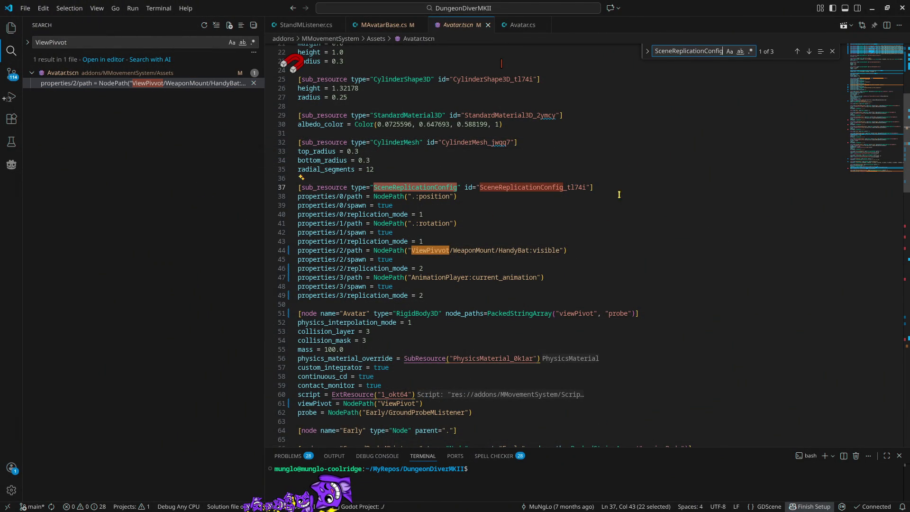
pyautogui.click(810, 51)
pyautogui.click(810, 50)
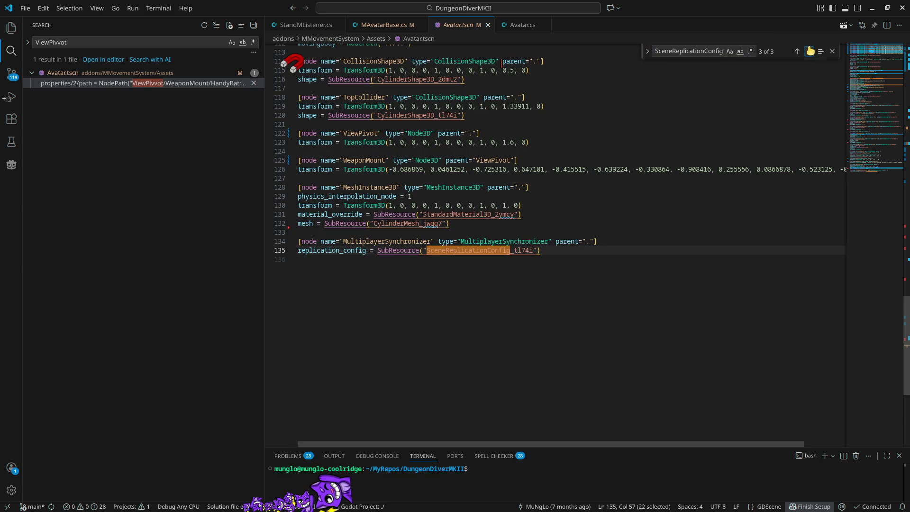
# - Find the SceneReplicationConfig_tl74i definition on line 37, mark line 44, then return to Godot
pyautogui.doubleClick(587, 241)
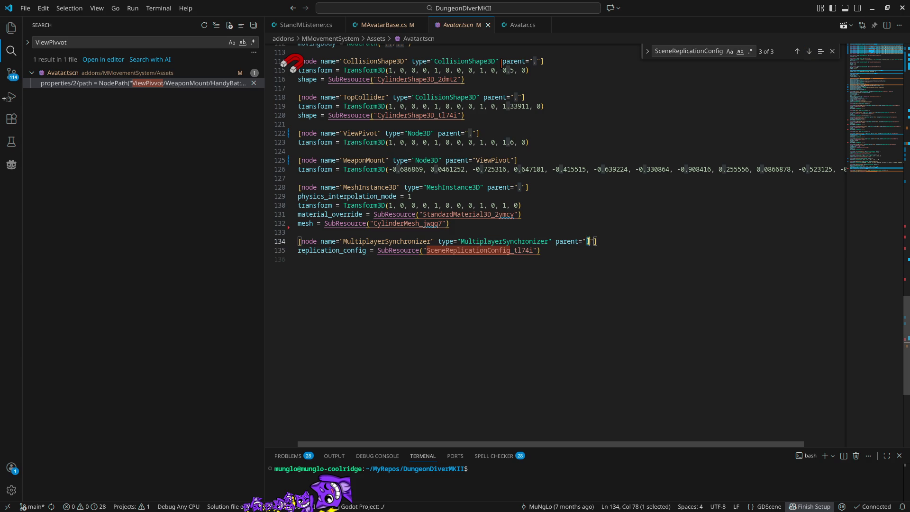
pyautogui.doubleClick(534, 251)
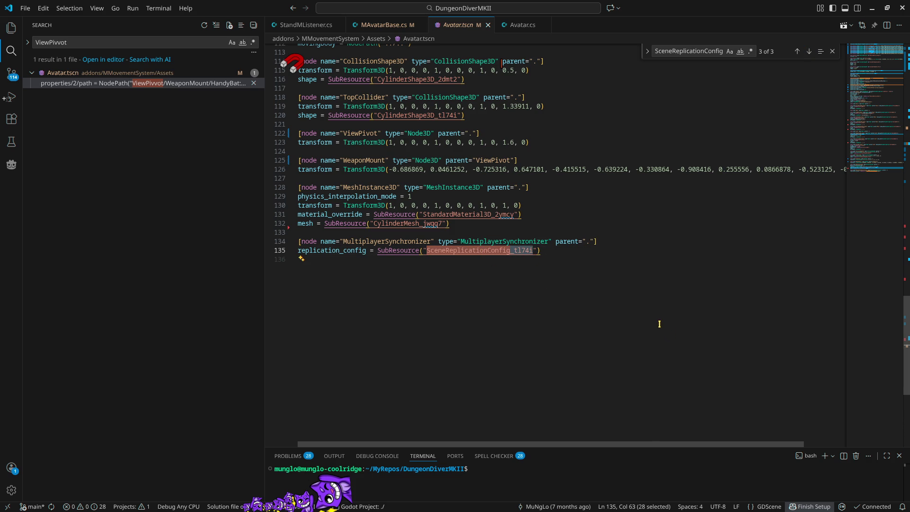
pyautogui.hotkey('ctrl', 'f')
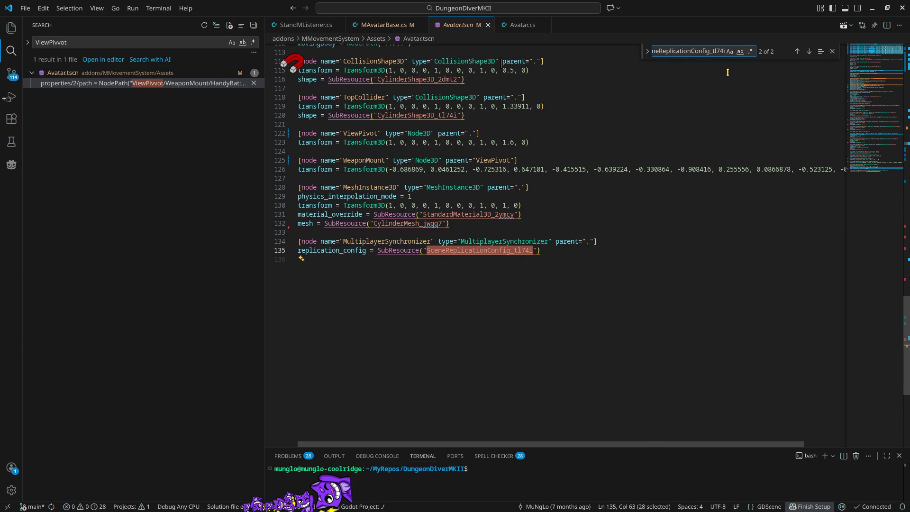
pyautogui.click(798, 51)
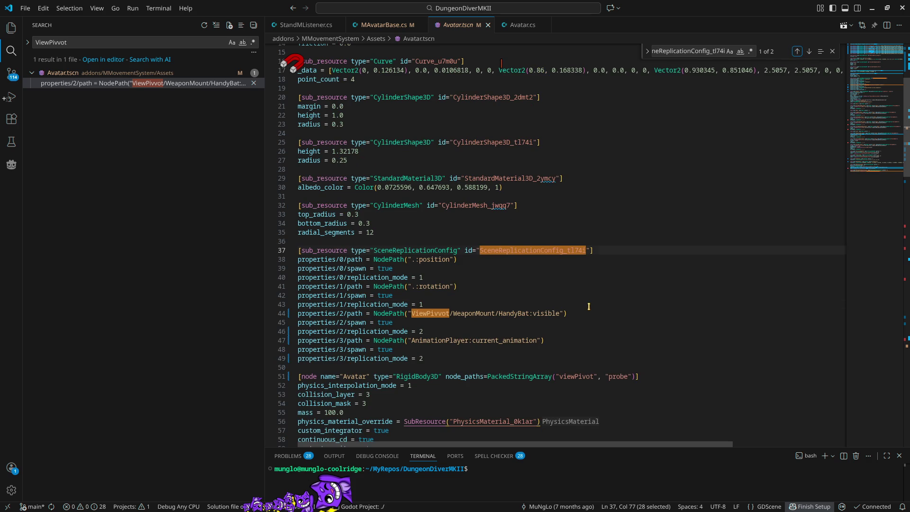
pyautogui.moveTo(589, 307); pyautogui.dragTo(566, 313)
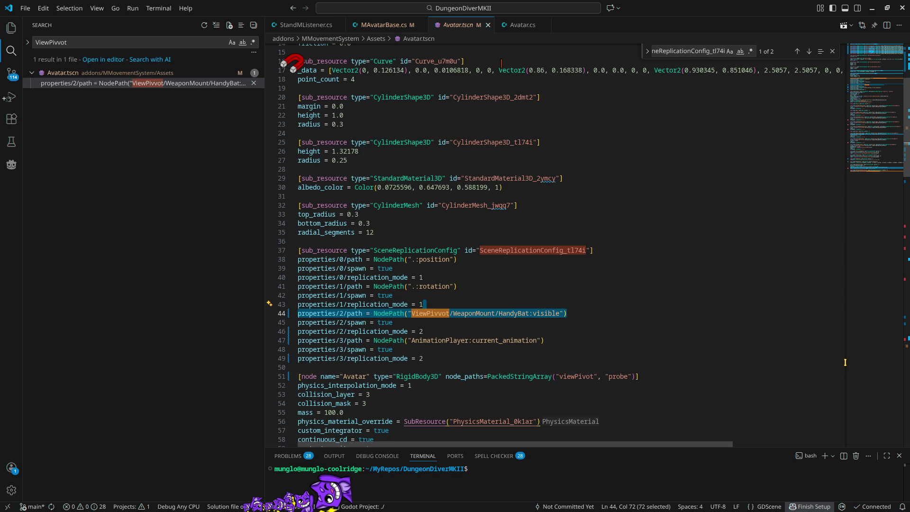
pyautogui.click(582, 313)
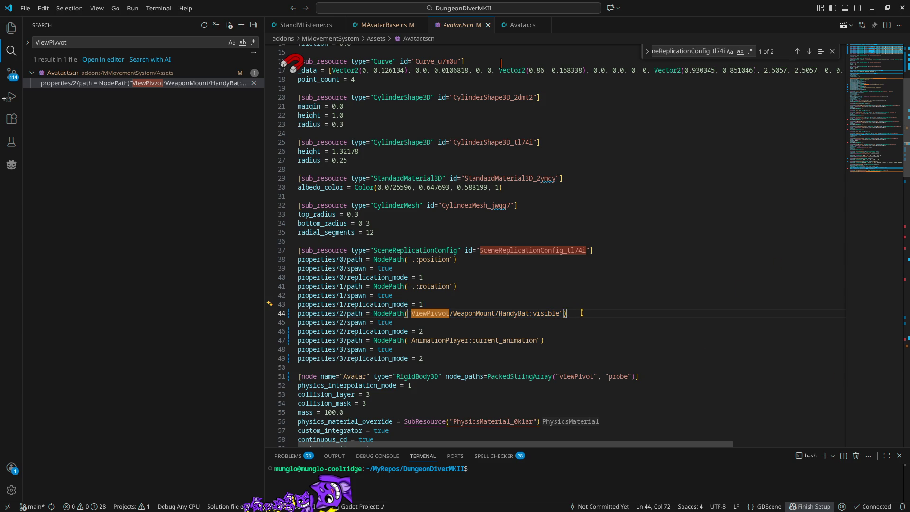
pyautogui.press('alt')
pyautogui.hotkey('alt', 'Tab')
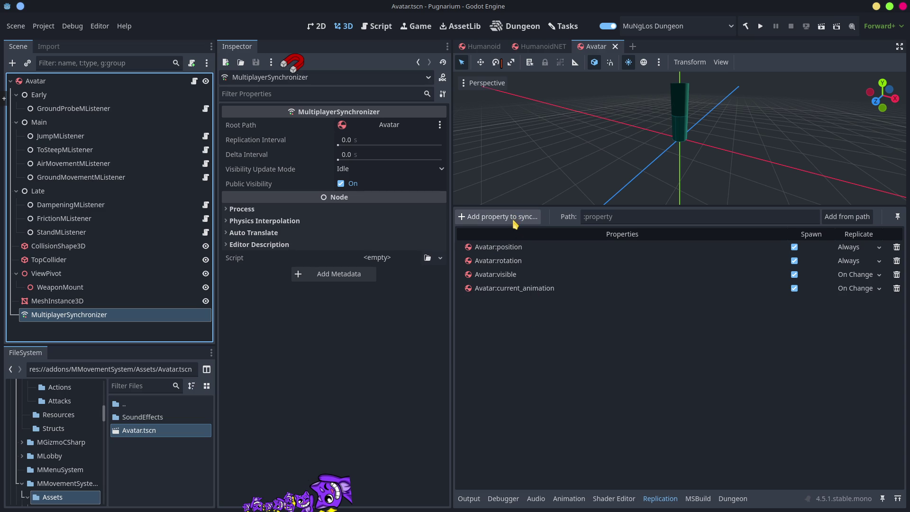
# - Focus the list of four replicated properties, then switch back to VS Code
pyautogui.click(665, 423)
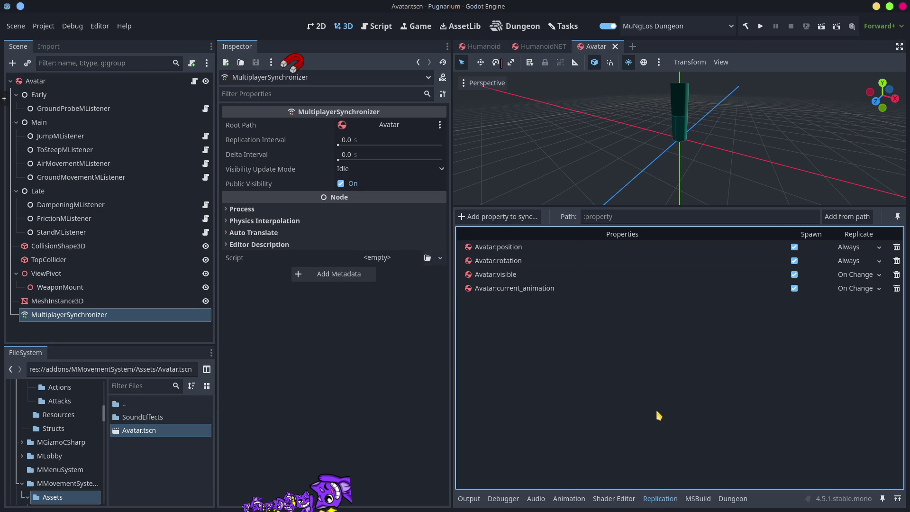
pyautogui.hotkey('alt', 'Tab')
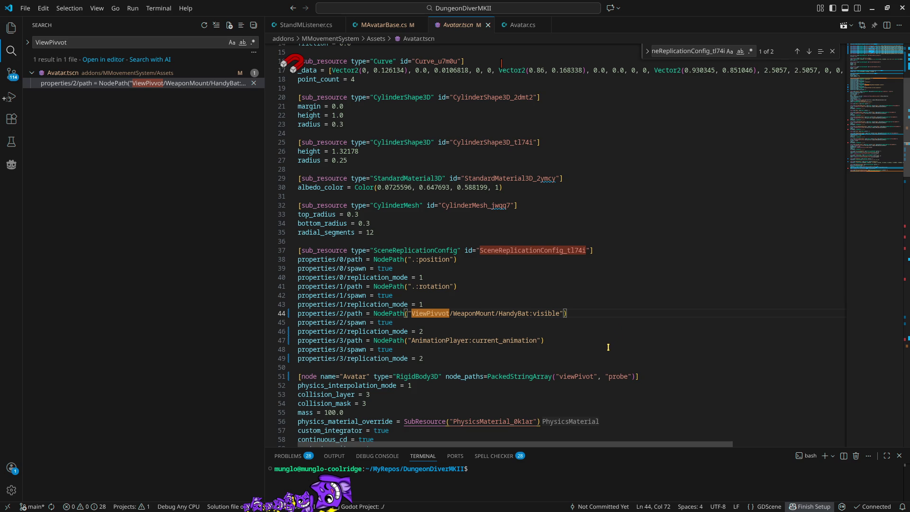
# - Select line 46's replication_mode value and compare it with Godot's replication settings
pyautogui.doubleClick(422, 331)
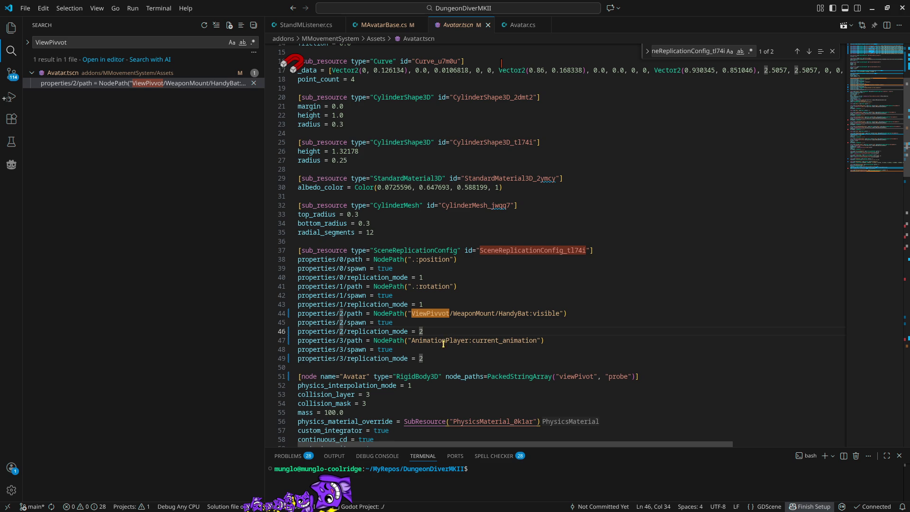
pyautogui.hotkey('alt', 'Tab')
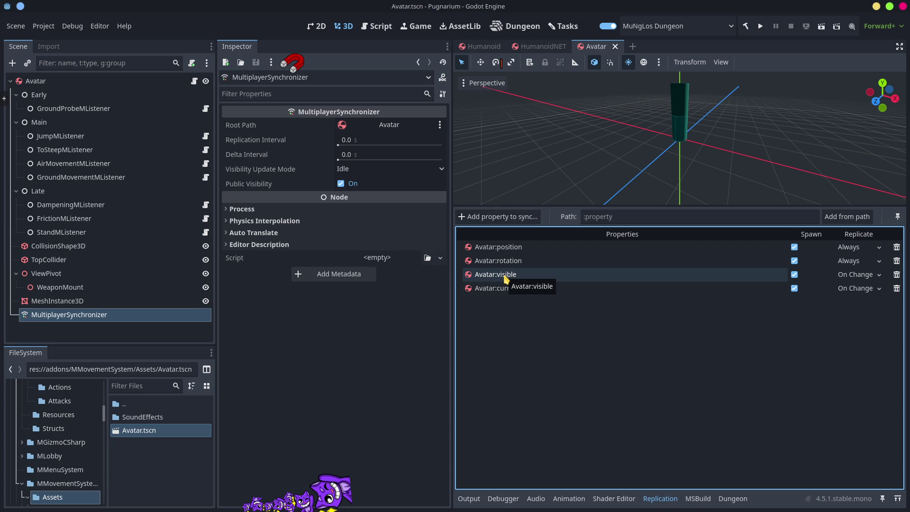
pyautogui.hotkey('alt', 'Tab')
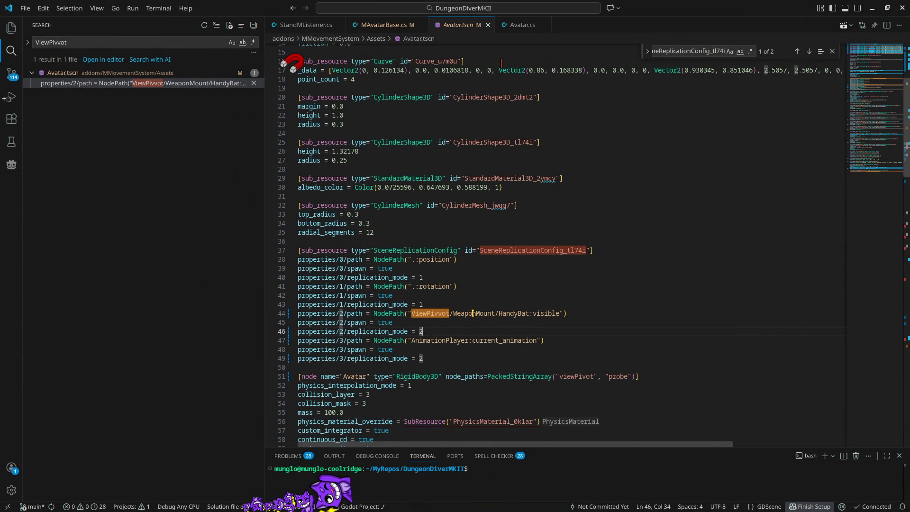
pyautogui.hotkey('alt', 'Tab')
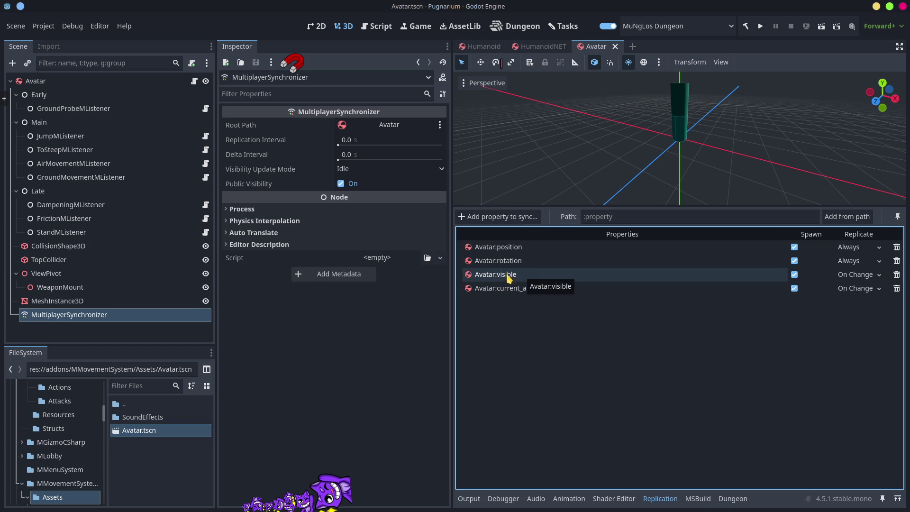
pyautogui.hotkey('alt', 'Tab')
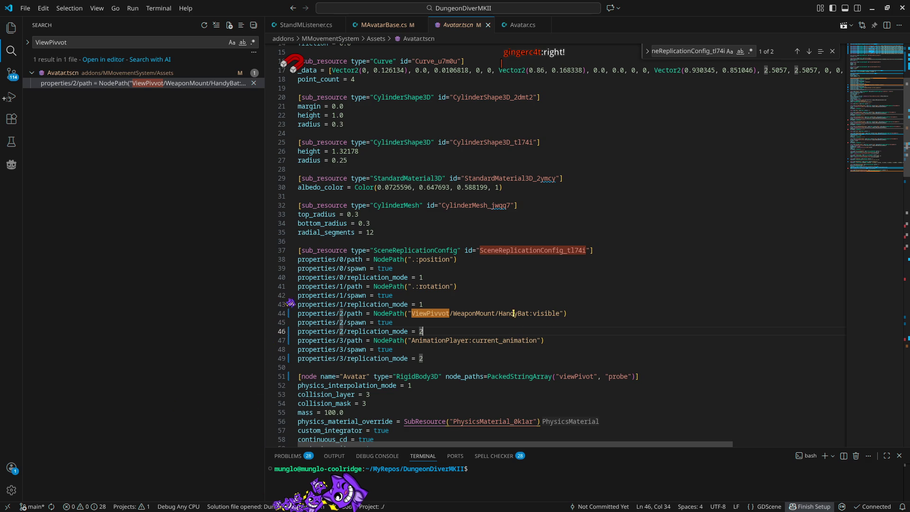
# - Select the misspelled ViewPivvot name on line 44, then switch to Godot
pyautogui.moveTo(463, 315)
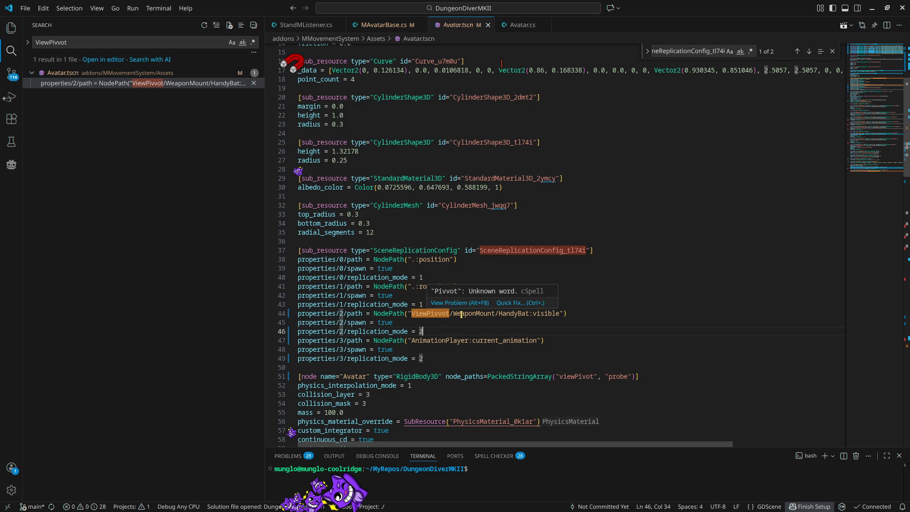
pyautogui.press('F4')
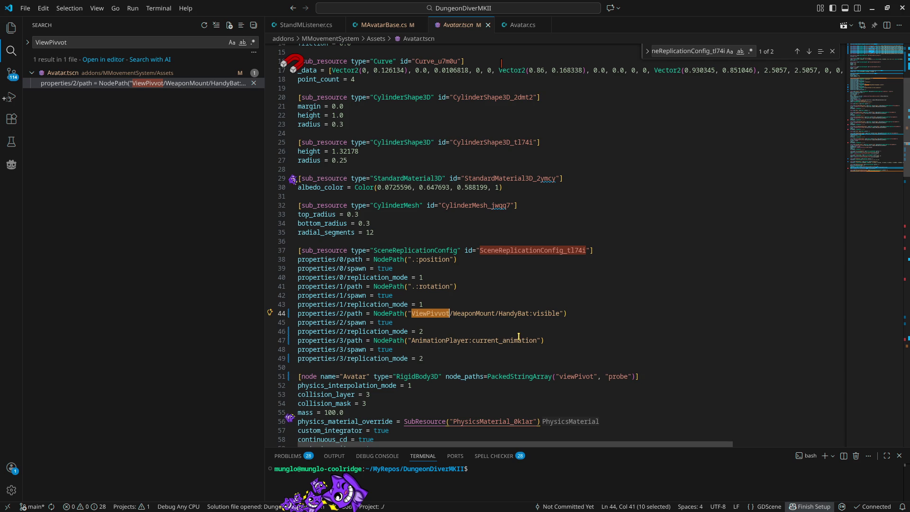
pyautogui.hotkey('alt', 'Tab')
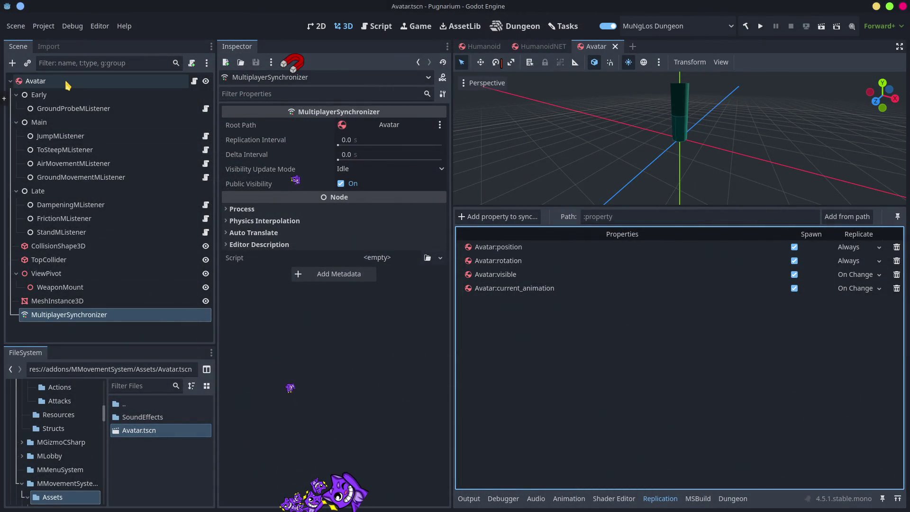
# - Add a Node3D child under the Avatar root and rename it 'ViewPivvot'
pyautogui.click(66, 81)
pyautogui.rightClick(66, 81)
pyautogui.click(113, 109)
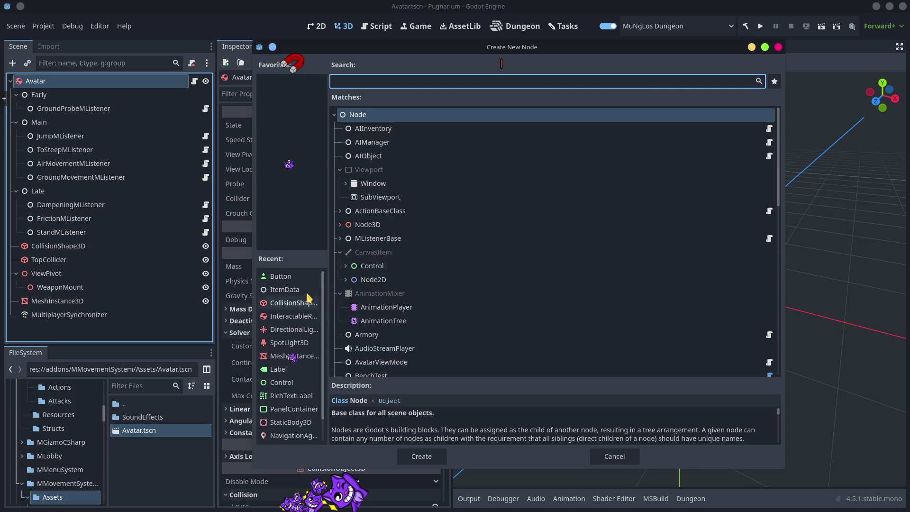
pyautogui.doubleClick(369, 225)
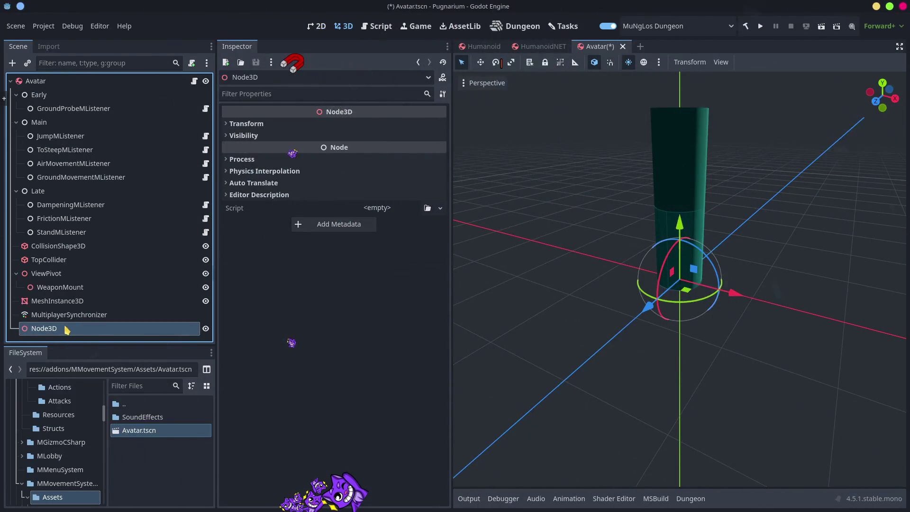
pyautogui.click(71, 314)
pyautogui.click(50, 328)
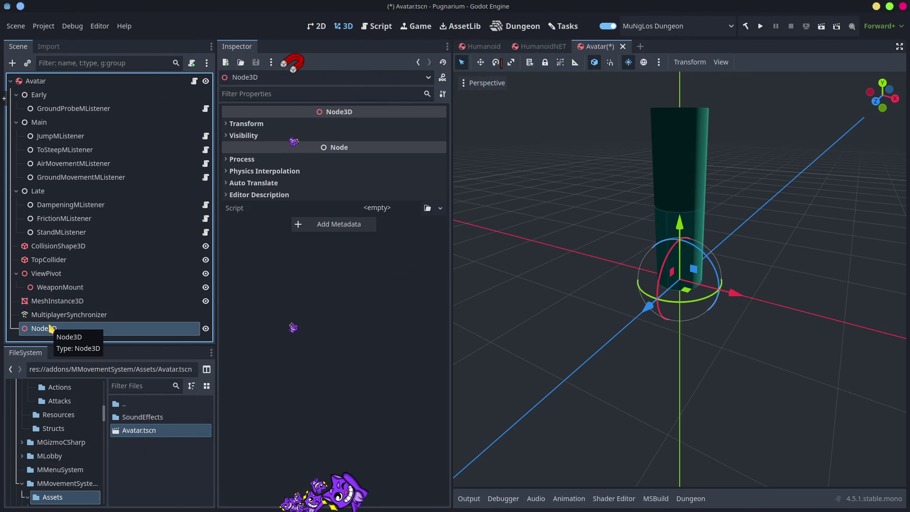
pyautogui.doubleClick(51, 328)
pyautogui.write('ViewPivvot')
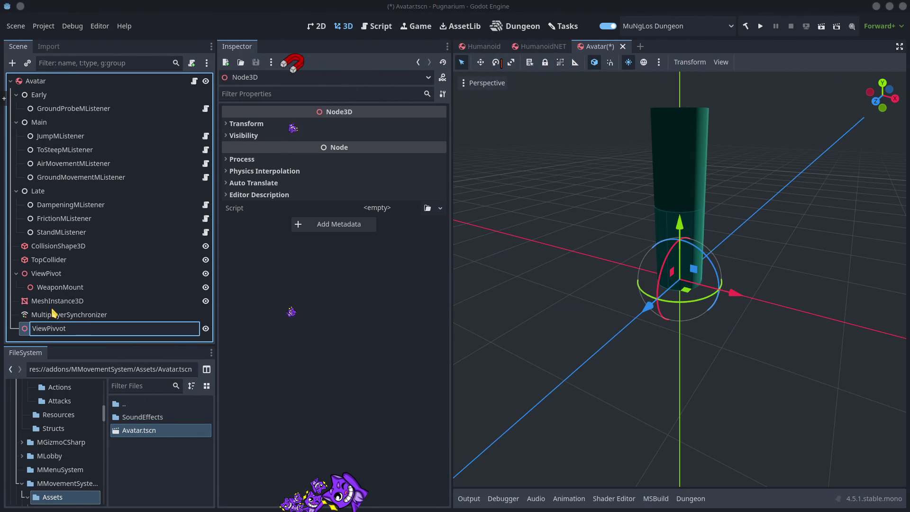
pyautogui.press('Return')
pyautogui.hotkey('alt', 'Tab')
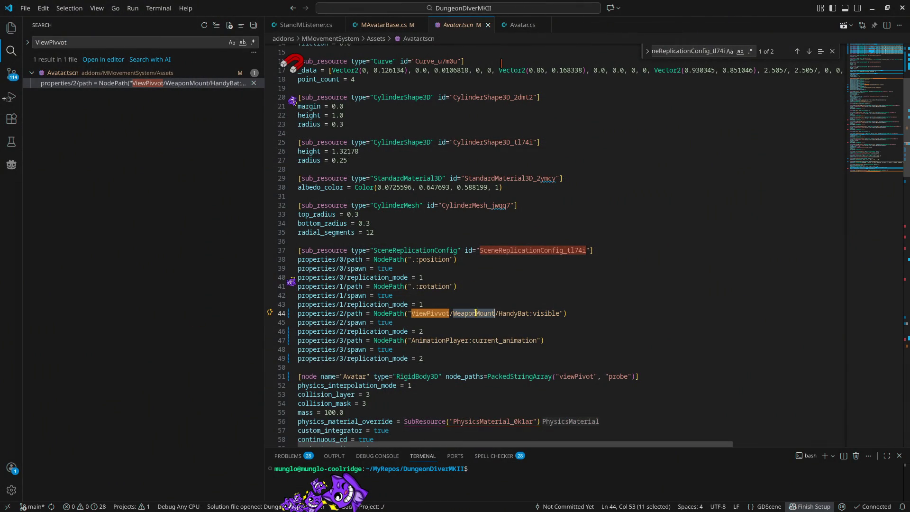
pyautogui.hotkey('alt', 'Tab')
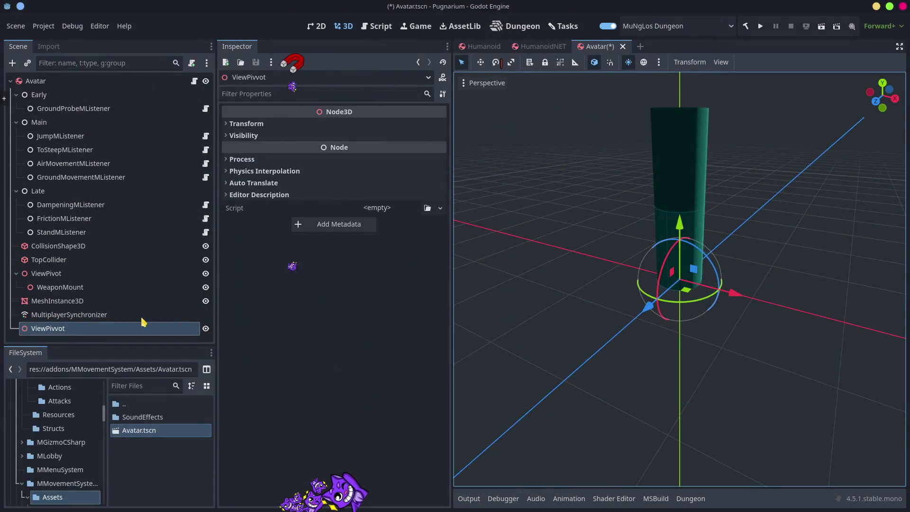
# - Create a Node3D child under the ViewPivvot node
pyautogui.rightClick(142, 327)
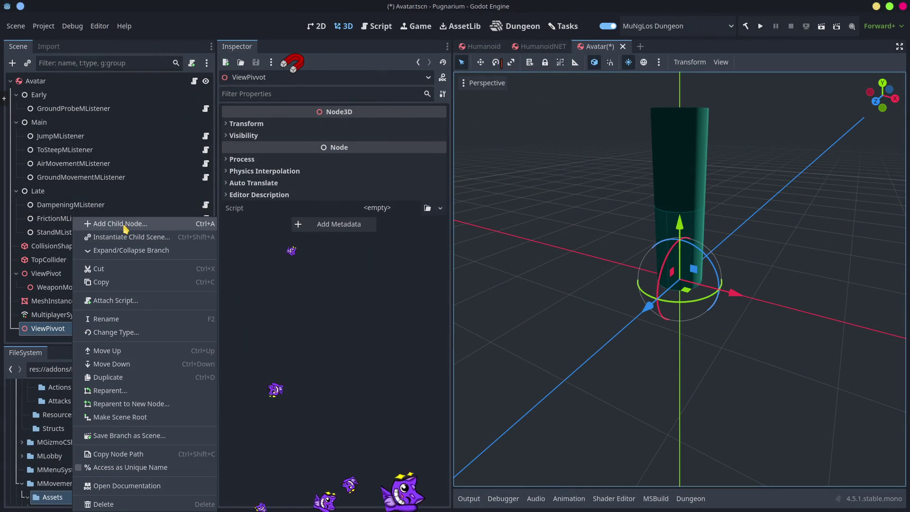
pyautogui.click(125, 229)
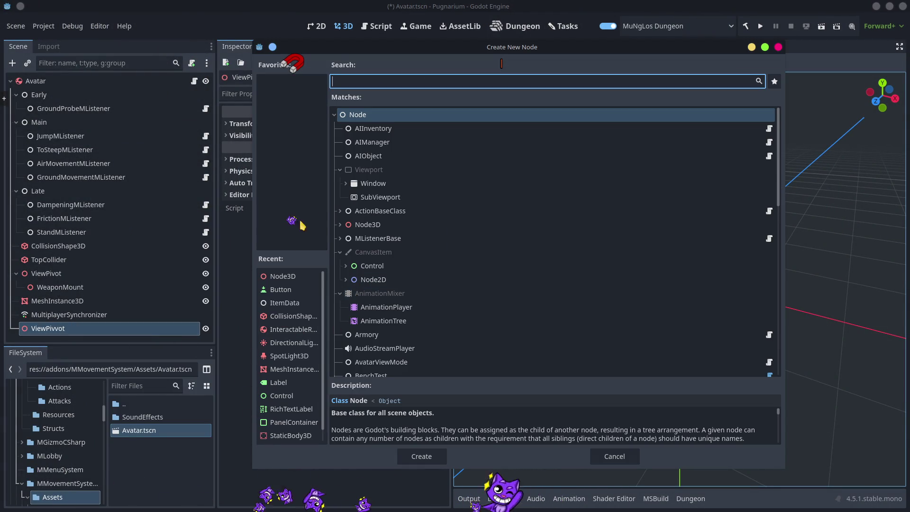
pyautogui.doubleClick(277, 282)
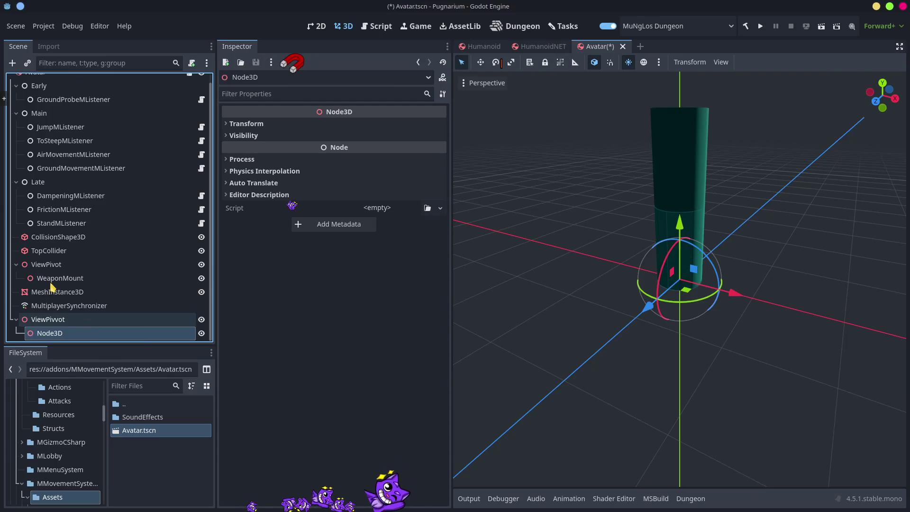
pyautogui.press('F2')
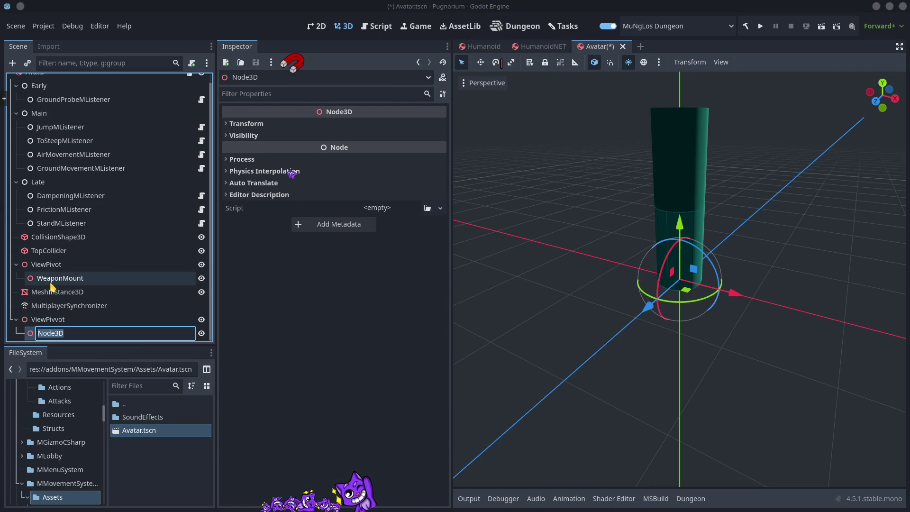
# - Copy 'WeaponMount' from Avatar.tscn in VS Code and paste it as the new node's name
pyautogui.hotkey('alt', 'Tab')
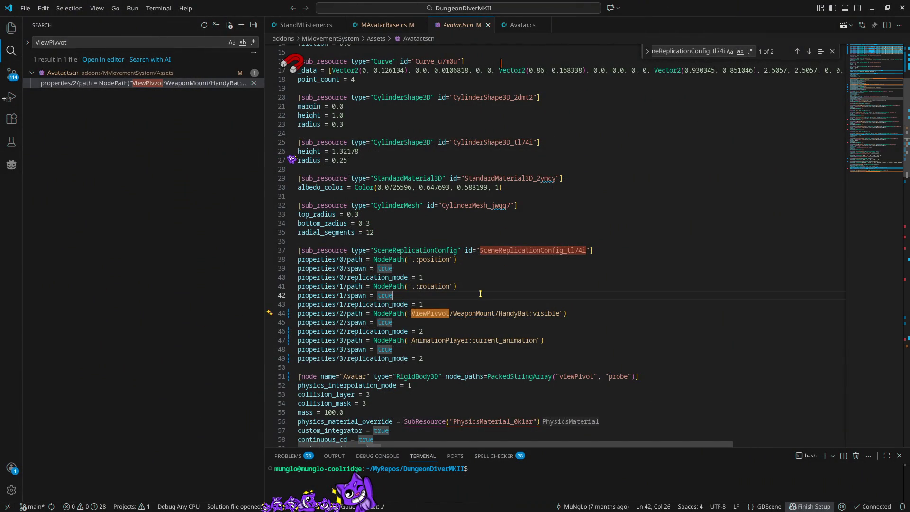
pyautogui.rightClick(474, 317)
pyautogui.moveTo(498, 73)
pyautogui.click(504, 218)
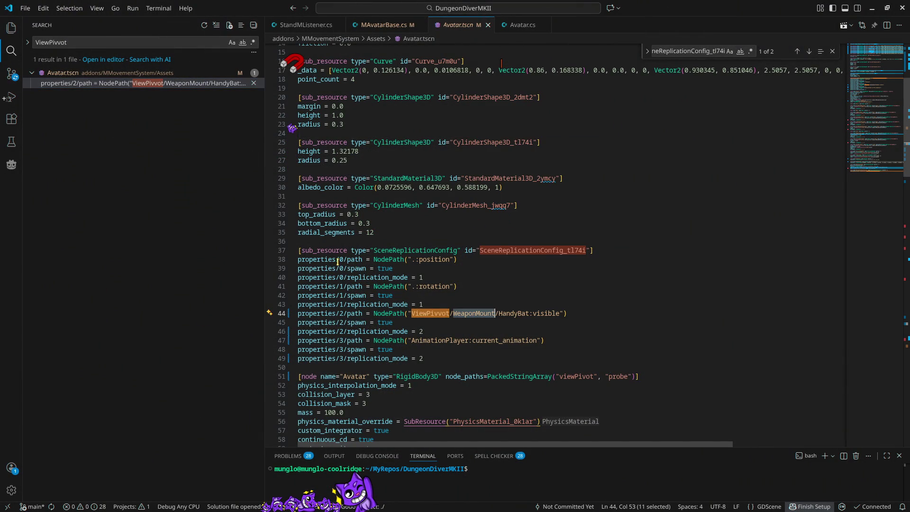
pyautogui.hotkey('alt', 'Tab')
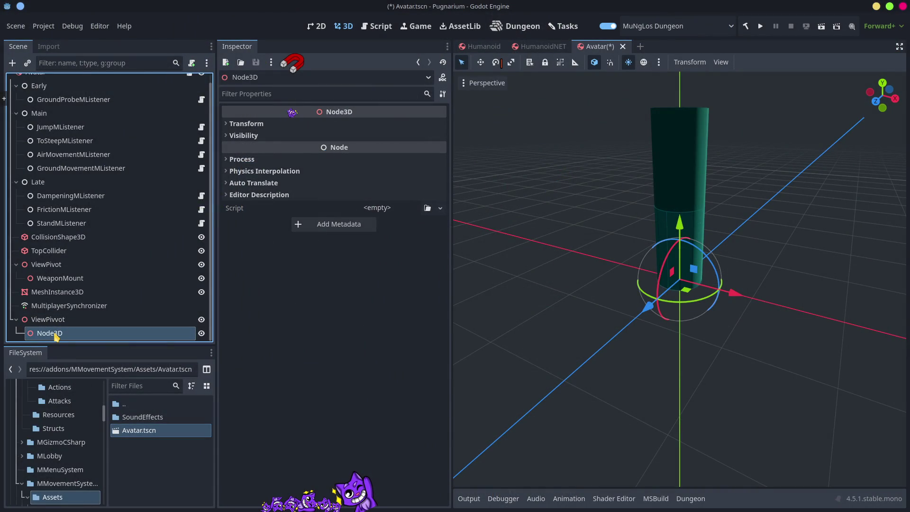
pyautogui.doubleClick(56, 335)
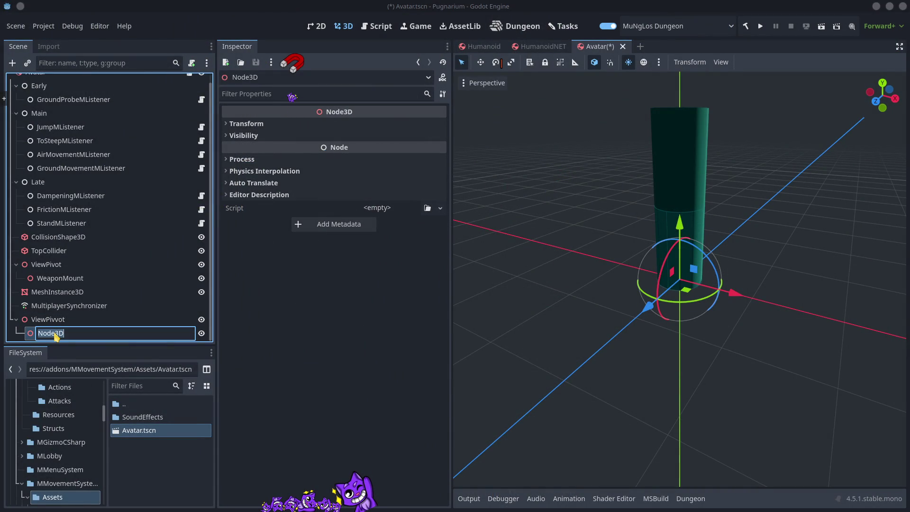
pyautogui.rightClick(56, 335)
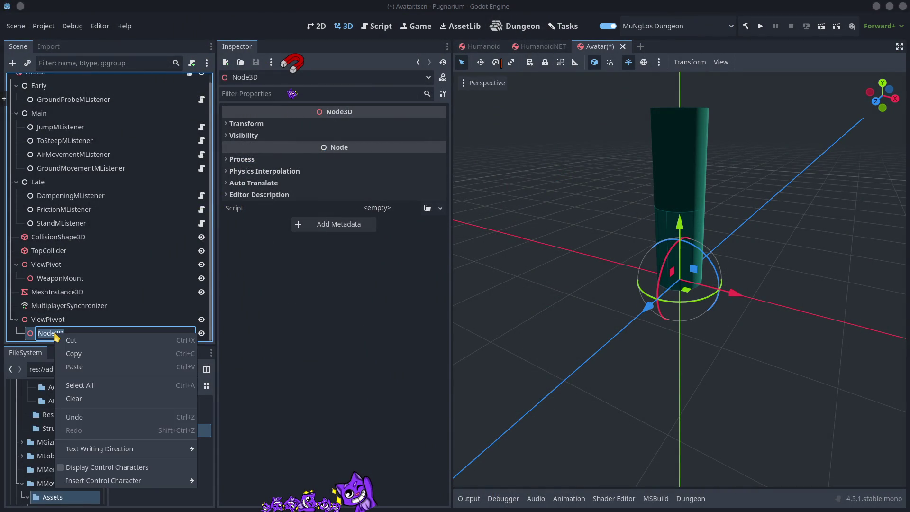
pyautogui.click(76, 367)
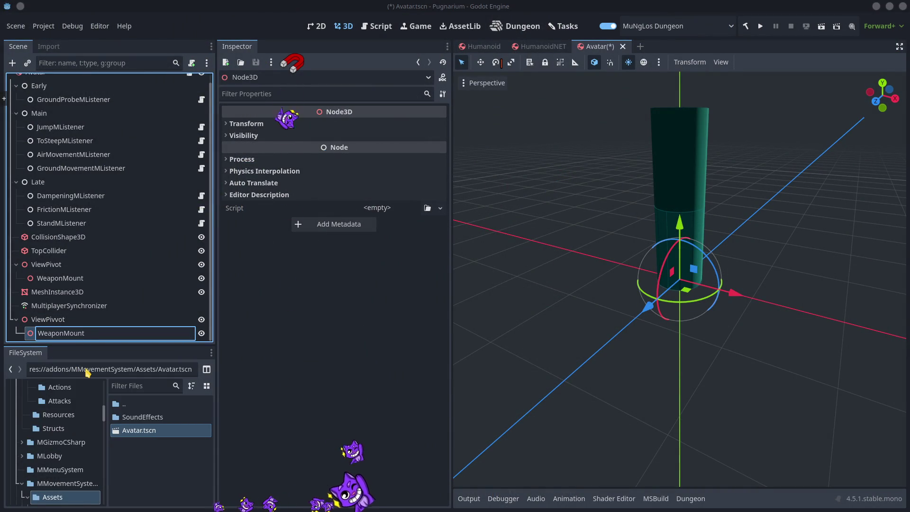
pyautogui.press('Return')
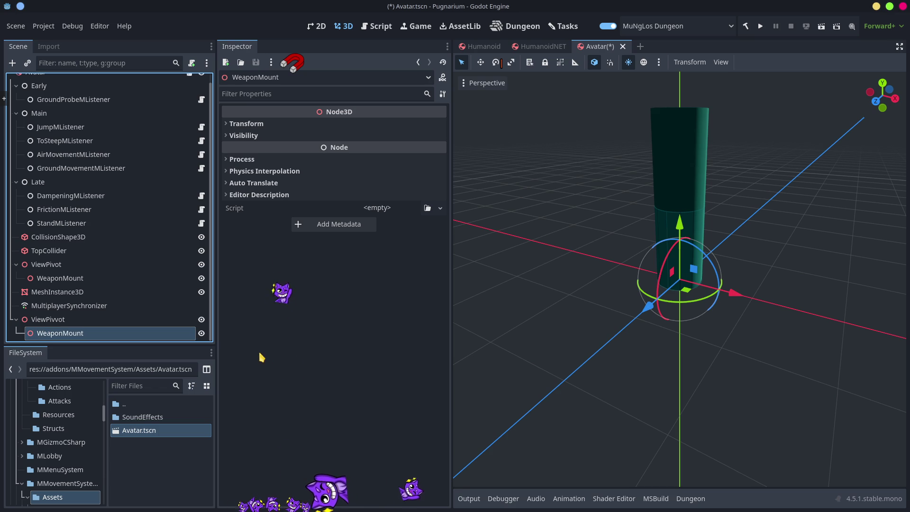
pyautogui.hotkey('alt', 'Tab')
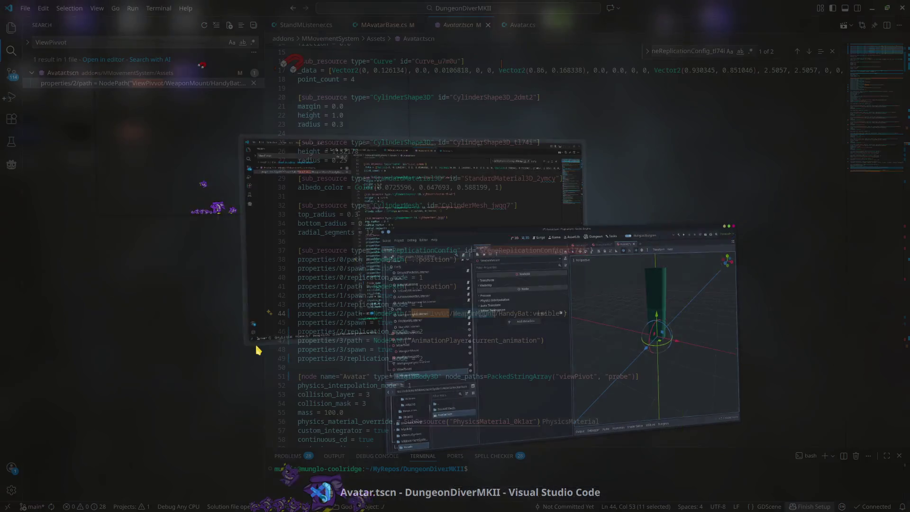
# - Copy the word 'HandyBat' from line 44's replication path, then return to Godot
pyautogui.doubleClick(510, 314)
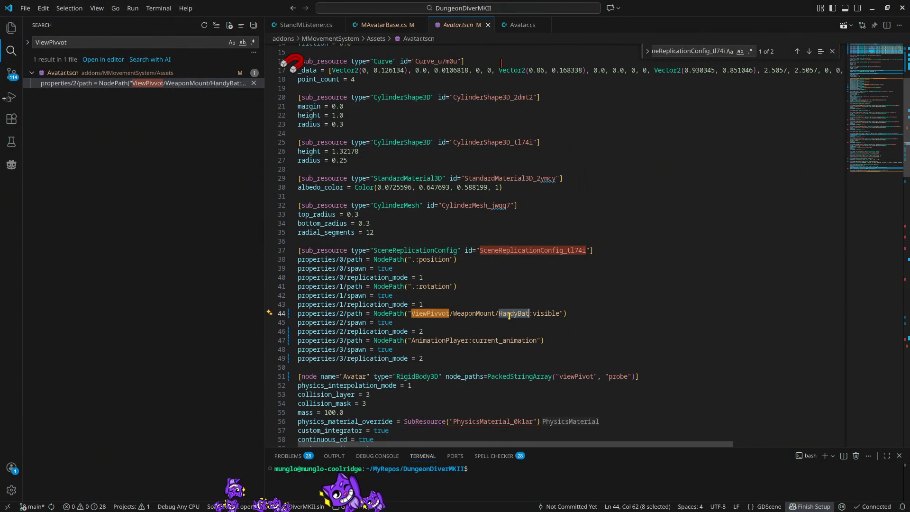
pyautogui.rightClick(512, 317)
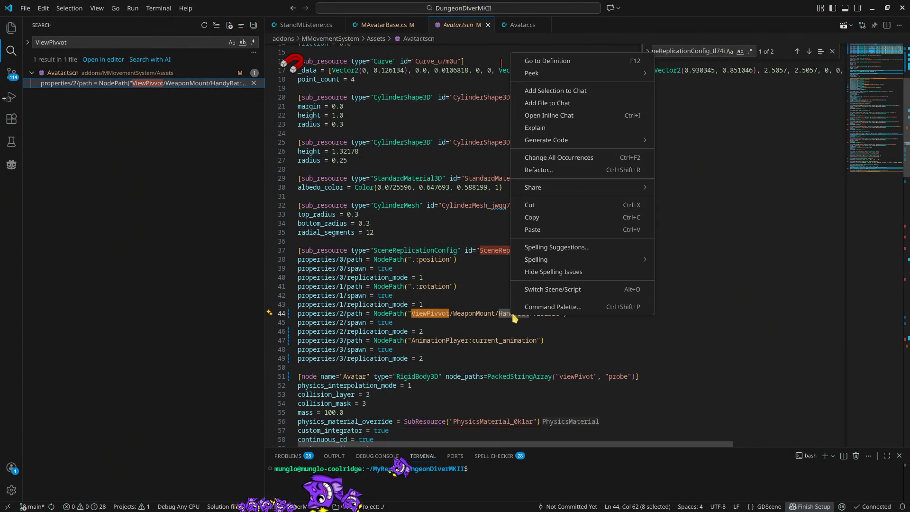
pyautogui.click(551, 219)
pyautogui.doubleClick(551, 315)
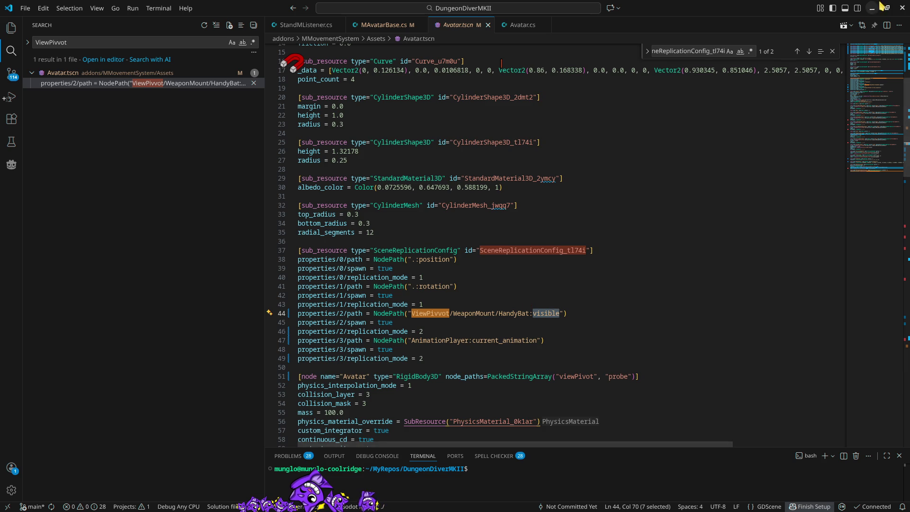
pyautogui.hotkey('alt', 'Tab')
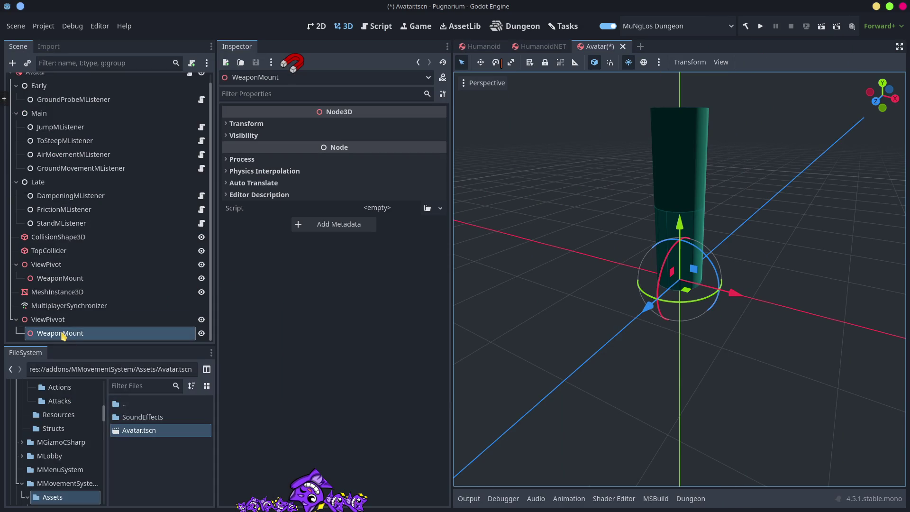
pyautogui.rightClick(62, 335)
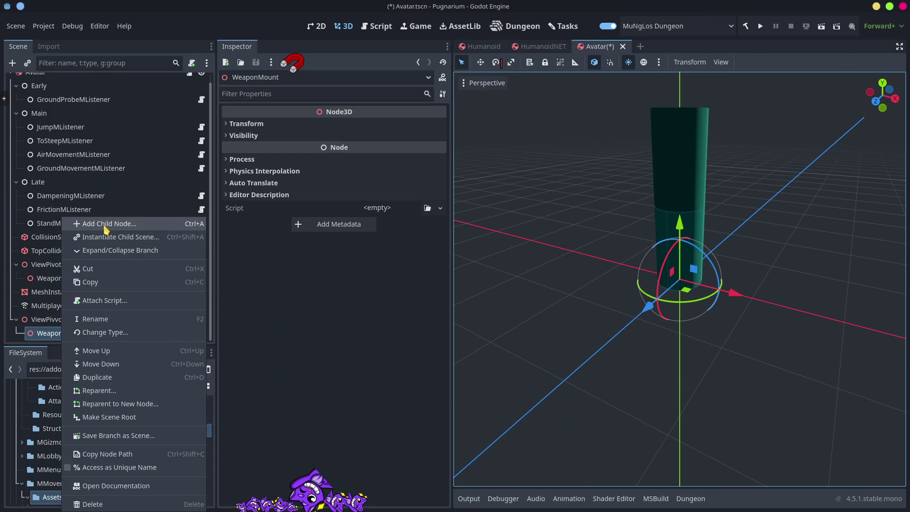
# - Add a Node3D child under the WeaponMount node
pyautogui.click(106, 225)
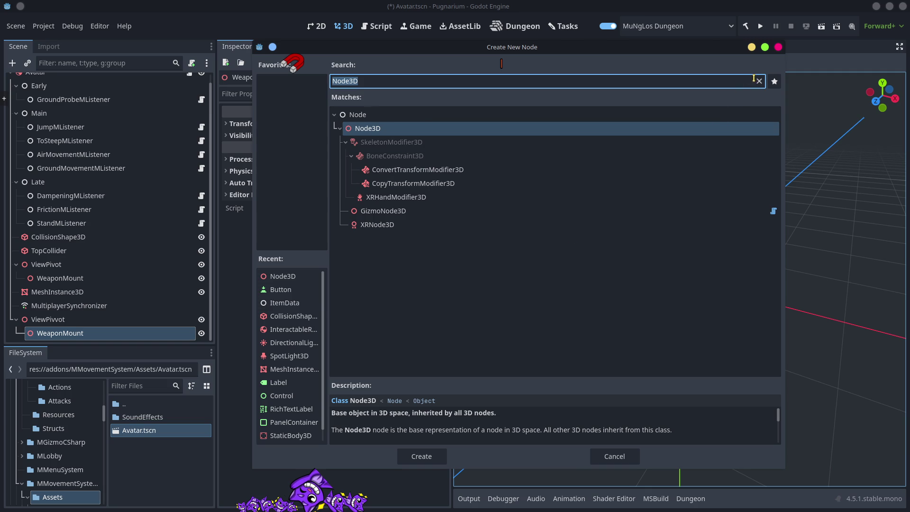
pyautogui.click(284, 275)
pyautogui.doubleClick(284, 275)
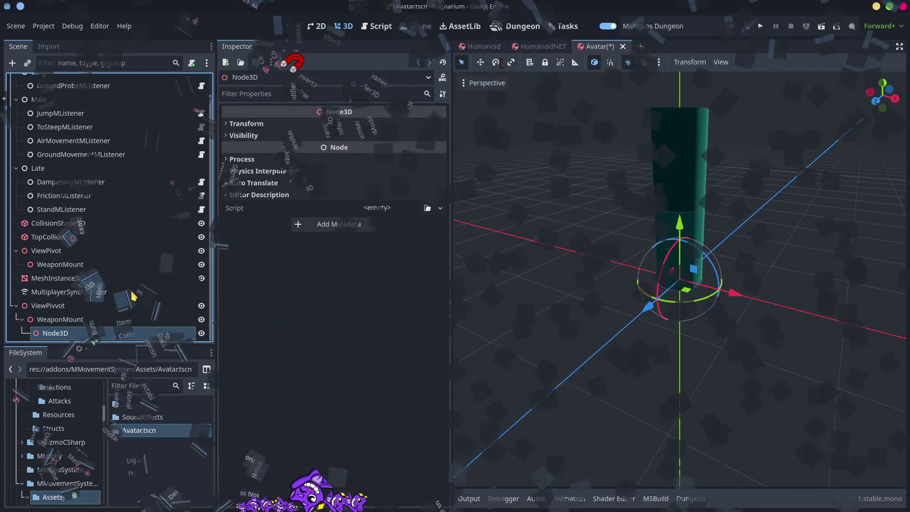
# - Rename the new Node3D to HandyBat by pasting the name, and save the Avatar scene
pyautogui.doubleClick(72, 333)
pyautogui.rightClick(54, 334)
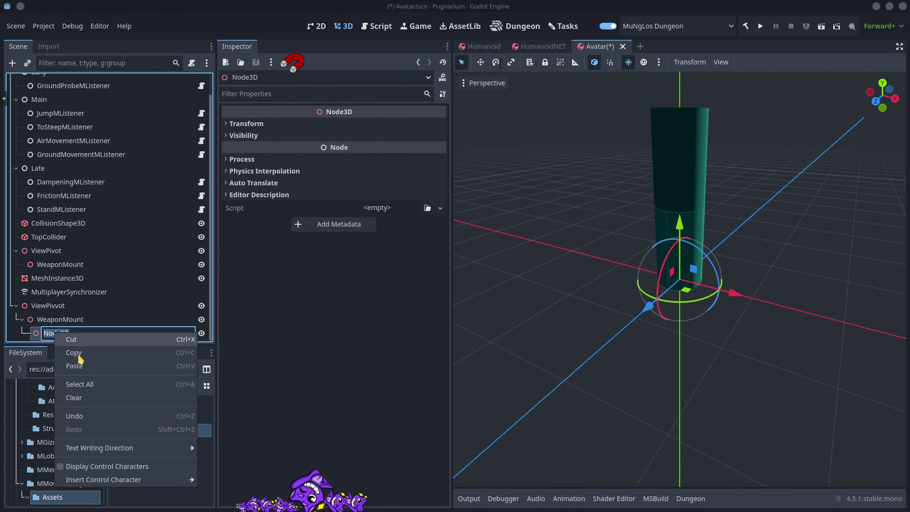
pyautogui.click(93, 364)
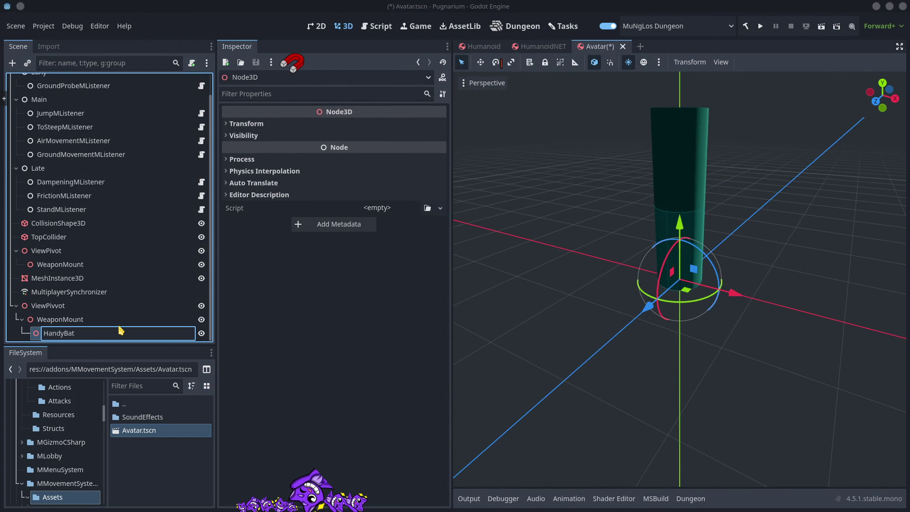
pyautogui.press('Return')
pyautogui.hotkey('ctrl', 's')
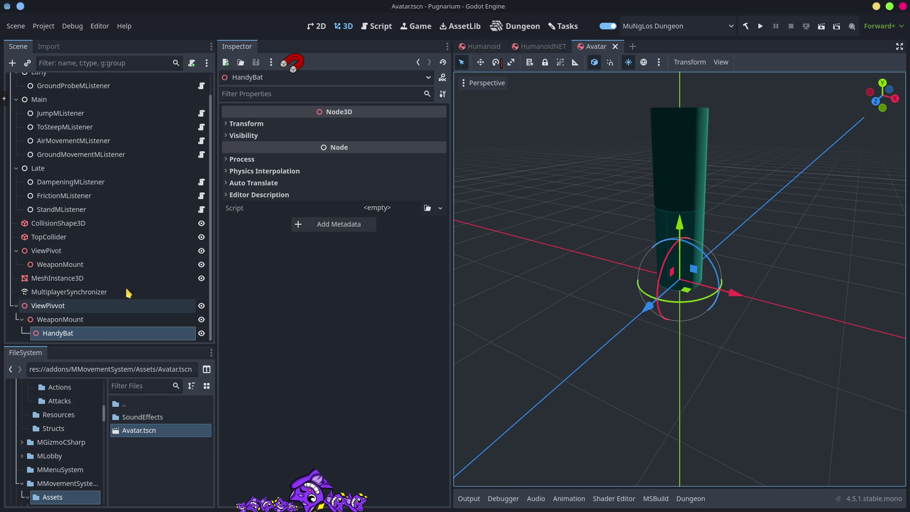
# - Show the MultiplayerSynchronizer's replicated properties, then switch to Avatar.tscn in VS Code
pyautogui.click(97, 292)
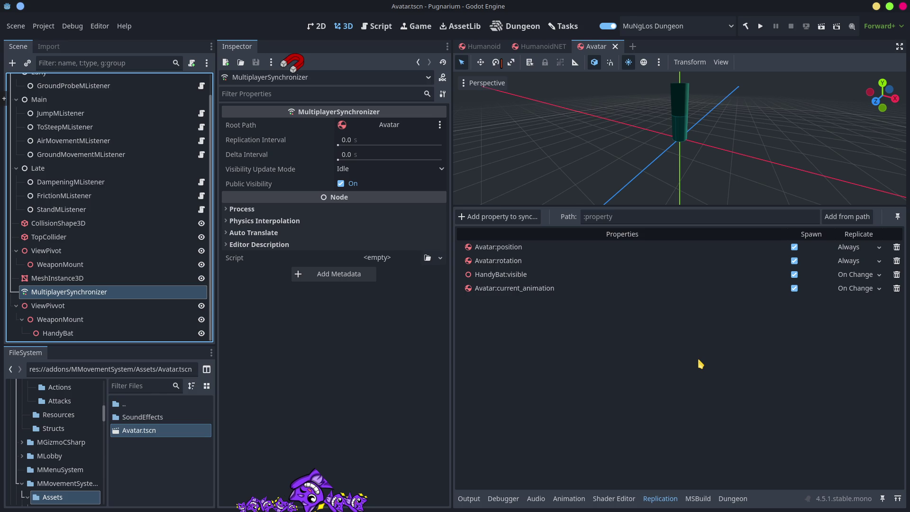
pyautogui.hotkey('alt', 'Tab')
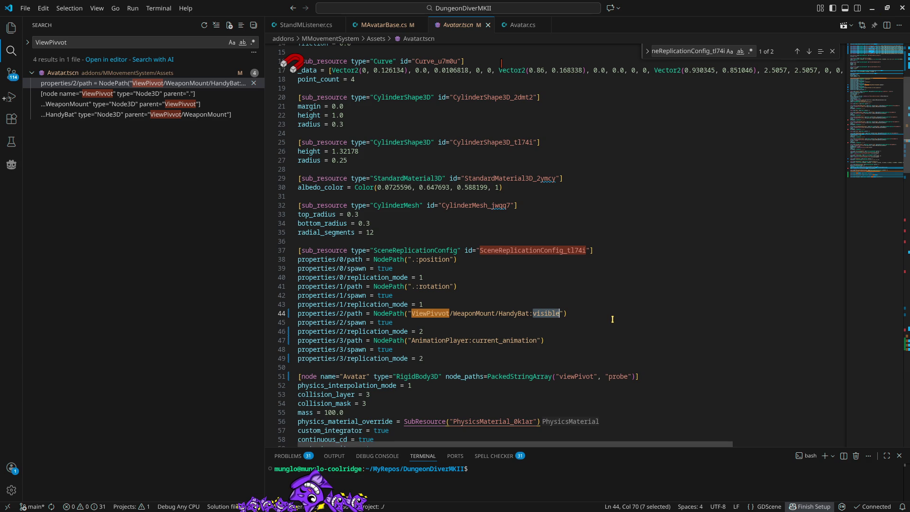
# - Return to Godot after checking the four ViewPivvot matches in VS Code
pyautogui.hotkey('alt', 'Tab')
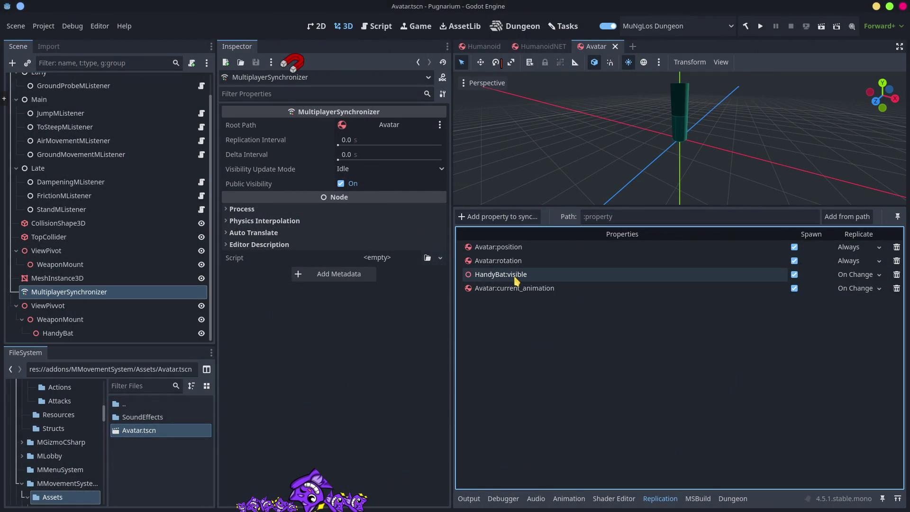
# - Delete the HandyBat:visible replicated property and save Avatar.tscn
pyautogui.click(896, 275)
pyautogui.click(437, 284)
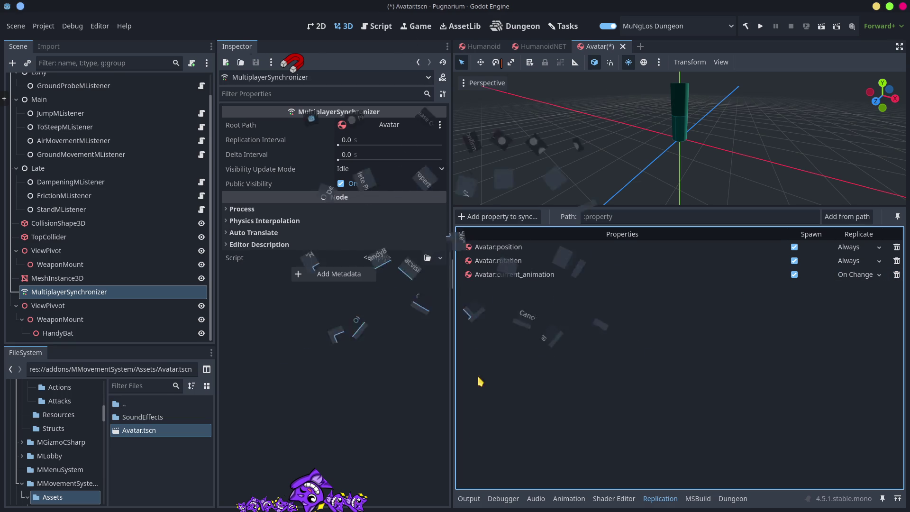
pyautogui.hotkey('alt', 'Tab')
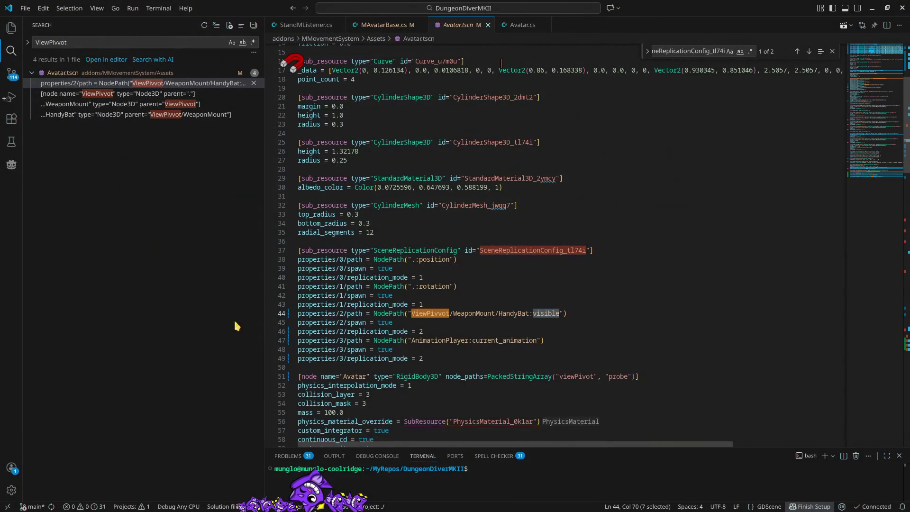
pyautogui.hotkey('ctrl', 'shift', 'f')
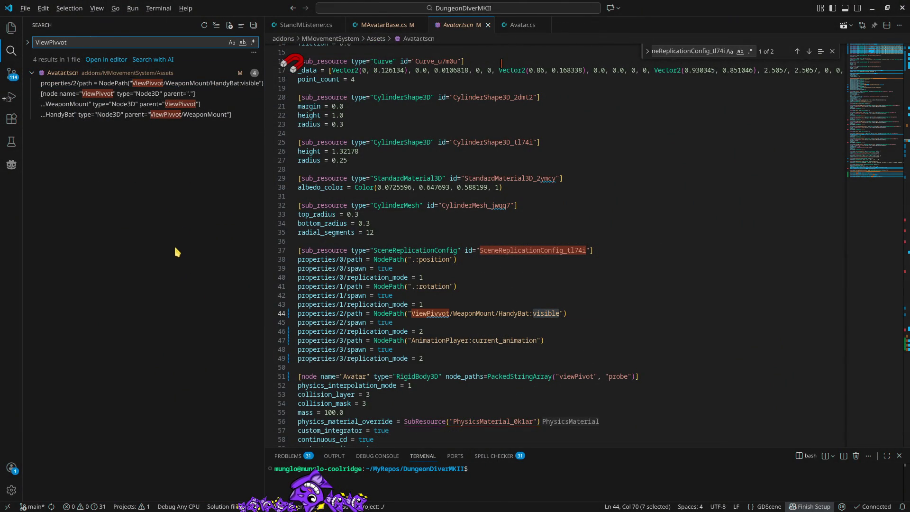
pyautogui.hotkey('alt', 'Tab')
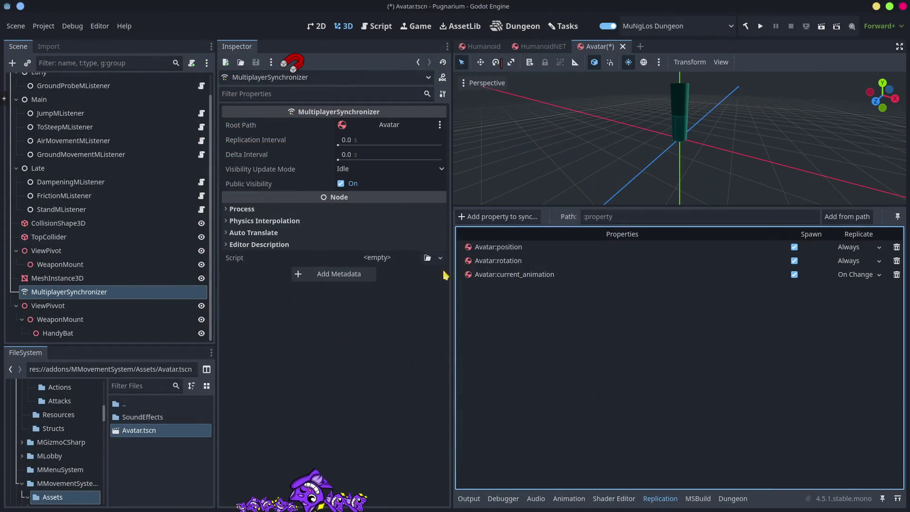
pyautogui.hotkey('ctrl', 's')
# - Refresh the ViewPivvot search and inspect the ViewPivvot, WeaponMount and HandyBat entries at lines 134–138
pyautogui.hotkey('alt', 'Tab')
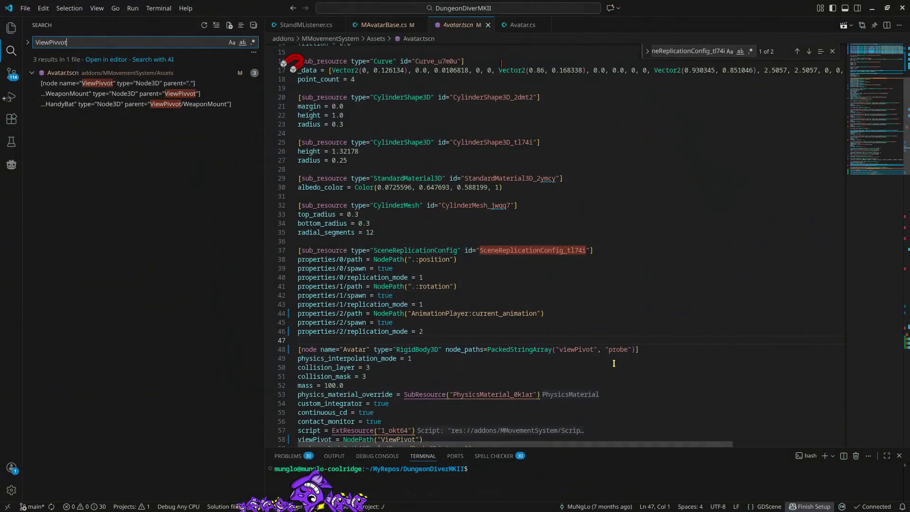
pyautogui.click(85, 42)
pyautogui.press('BackSpace')
pyautogui.press('BackSpace')
pyautogui.write('ot')
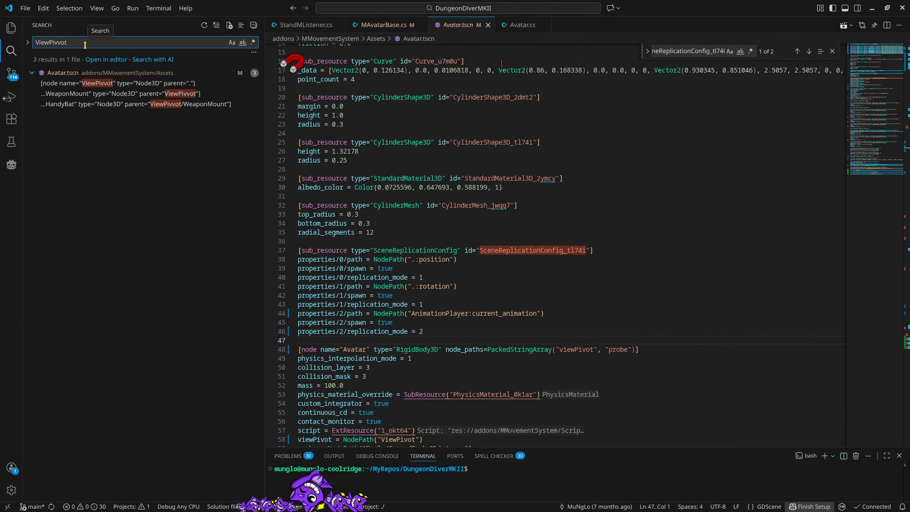
pyautogui.click(91, 84)
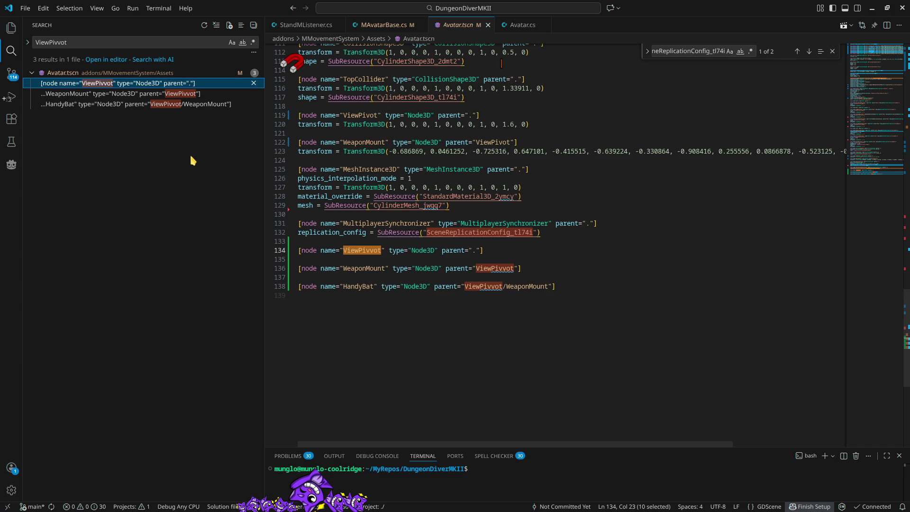
pyautogui.click(101, 94)
pyautogui.click(103, 104)
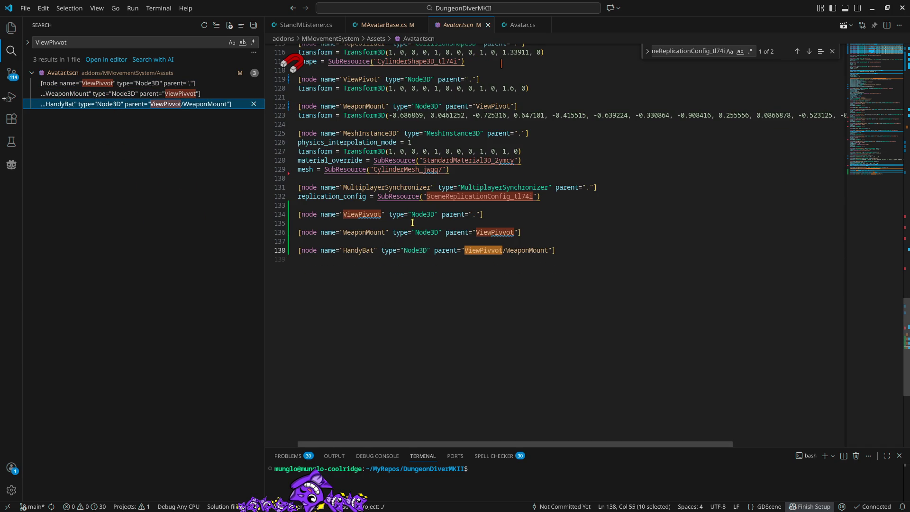
pyautogui.hotkey('alt', 'Tab')
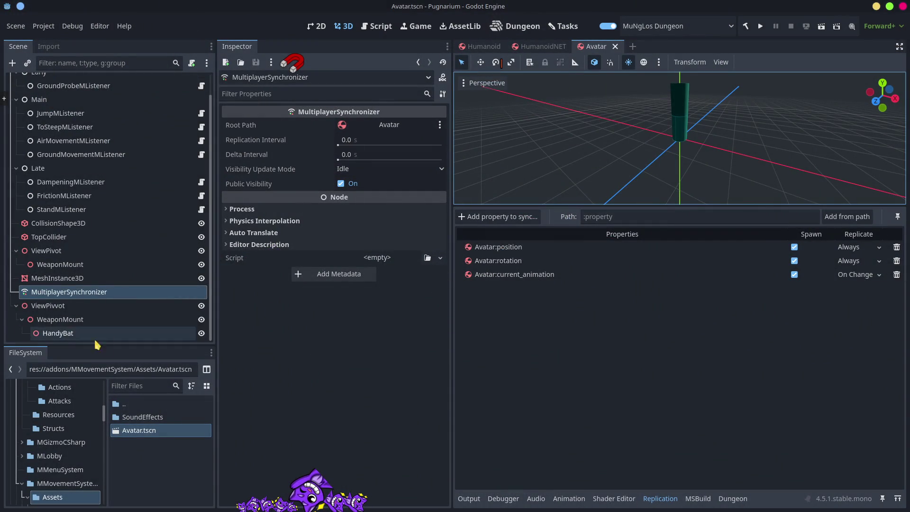
# - Delete the ViewPivvot node with its children, save, and go back to VS Code
pyautogui.click(52, 308)
pyautogui.press('Delete')
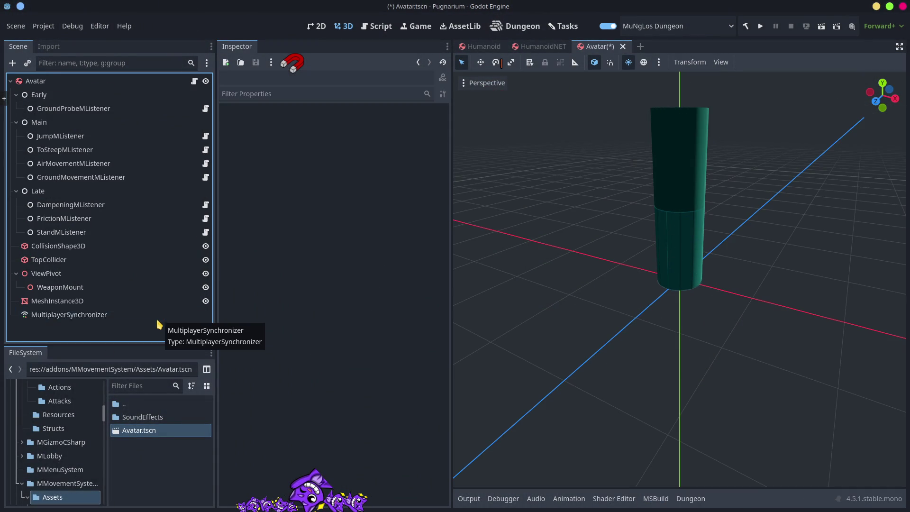
pyautogui.hotkey('ctrl', 's')
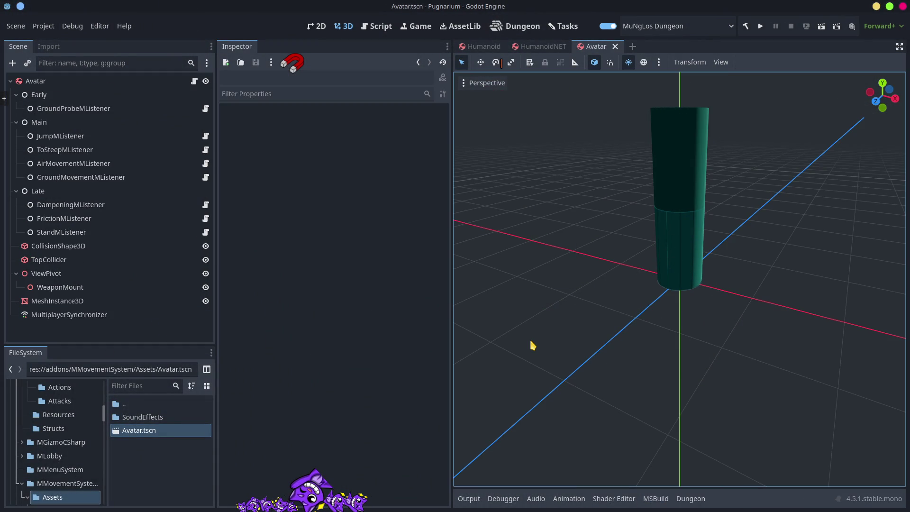
pyautogui.hotkey('alt', 'Tab')
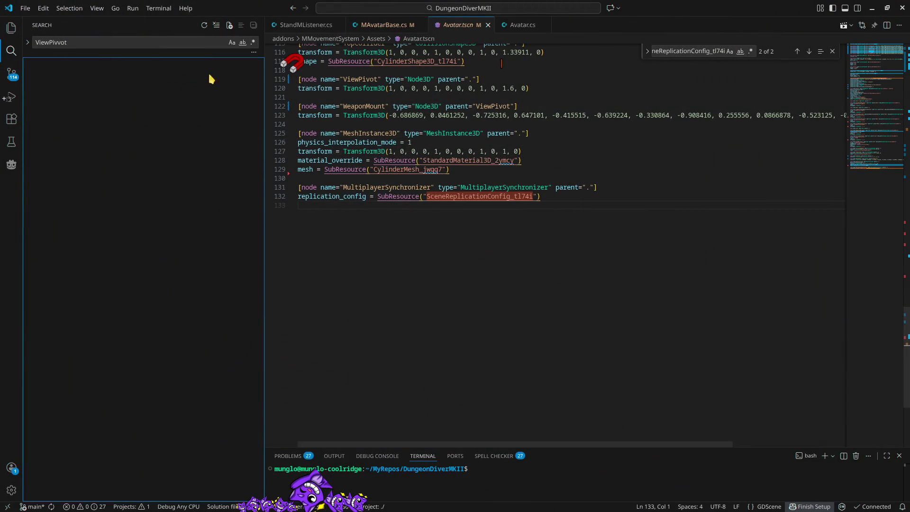
# - Clear the ViewPivvot search term and close the Avatar.tscn tab, leaving MAvatarBase.cs open
pyautogui.doubleClick(59, 42)
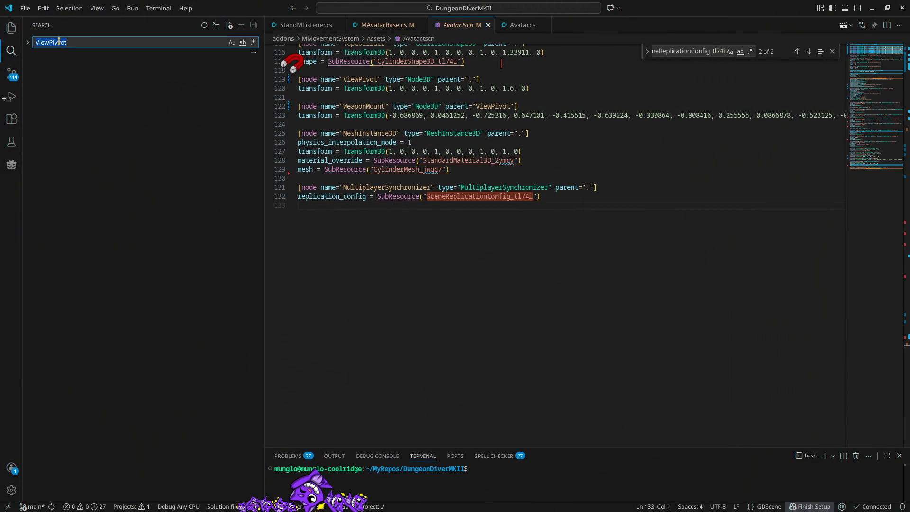
pyautogui.press('BackSpace')
pyautogui.click(137, 240)
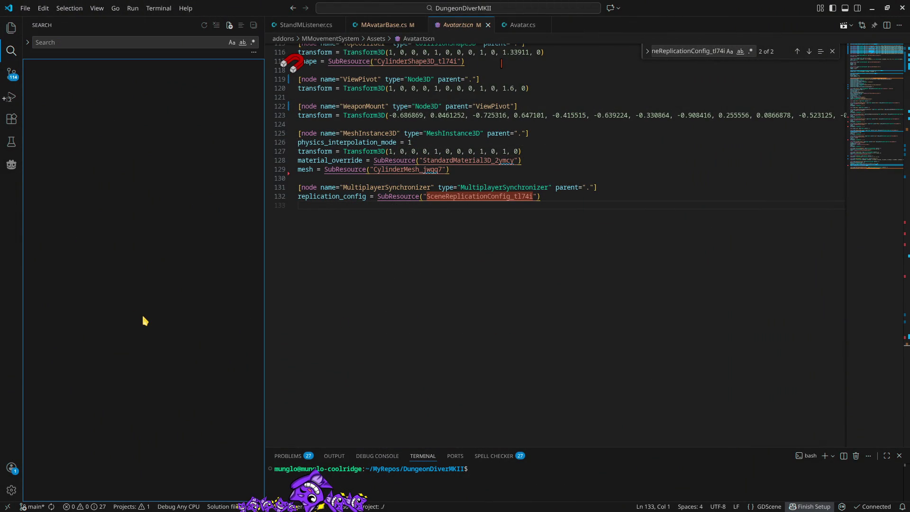
pyautogui.click(548, 372)
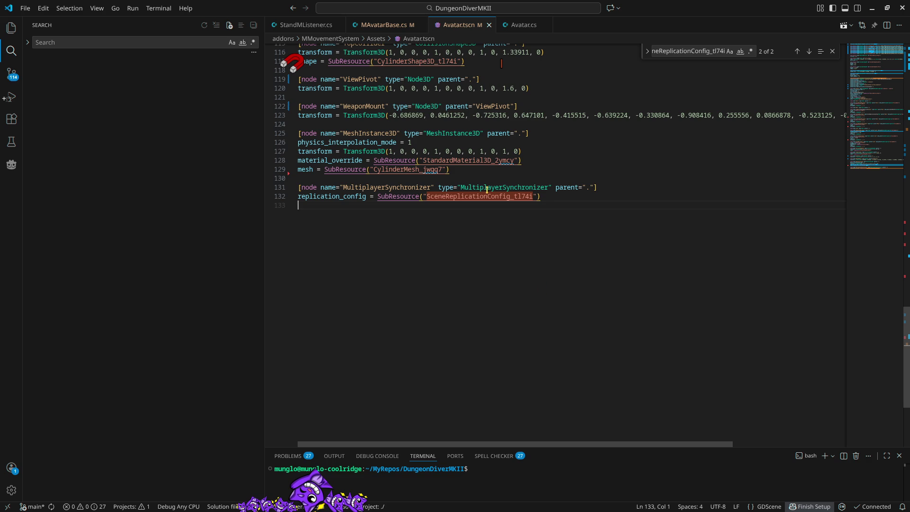
pyautogui.middleClick(449, 27)
pyautogui.click(207, 266)
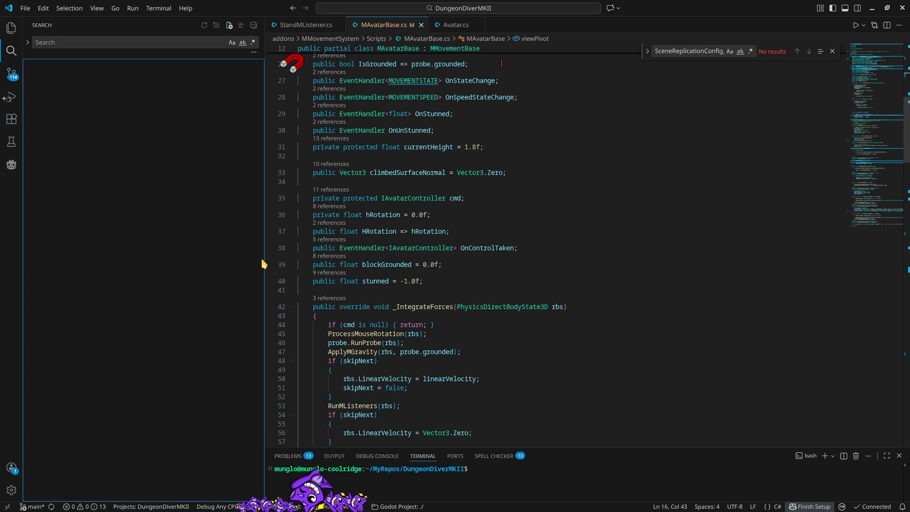
# - Narrow the sidebar, close MAvatarBase.cs, Avatar.cs and StandMListener.cs, then quit VS Code
pyautogui.moveTo(264, 267)
pyautogui.mouseDown()
pyautogui.moveTo(124, 267)
pyautogui.moveTo(174, 267)
pyautogui.mouseUp()
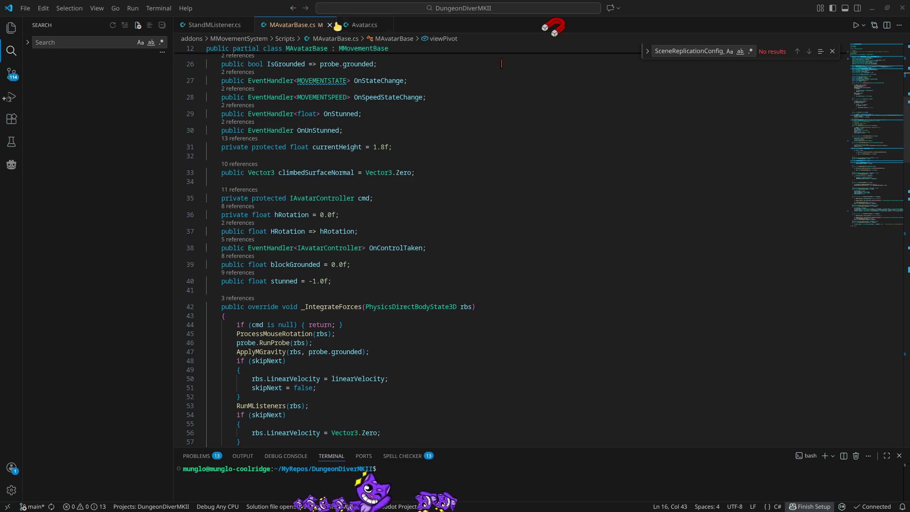
pyautogui.middleClick(299, 28)
pyautogui.middleClick(285, 27)
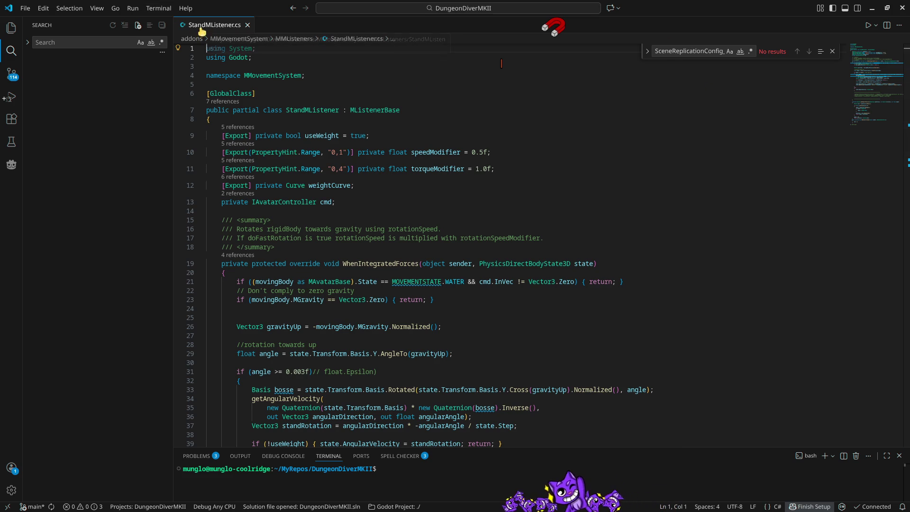
pyautogui.middleClick(209, 25)
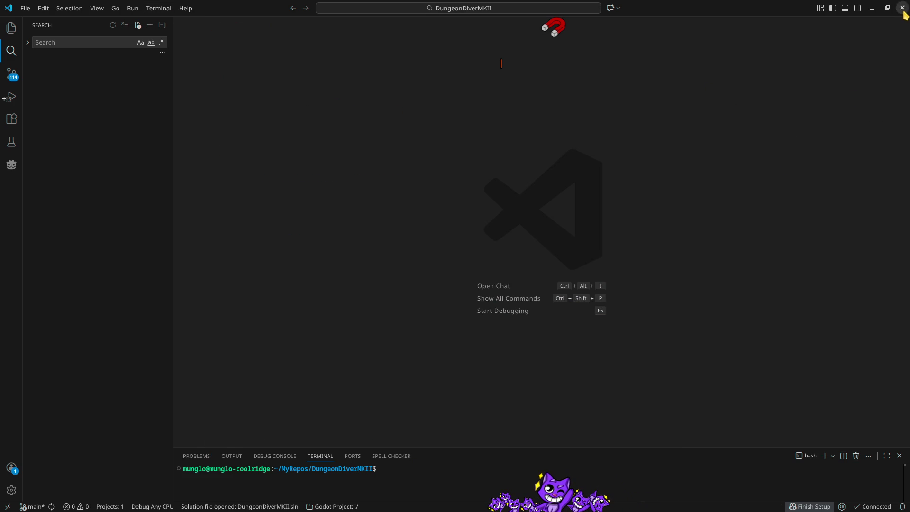
pyautogui.click(903, 8)
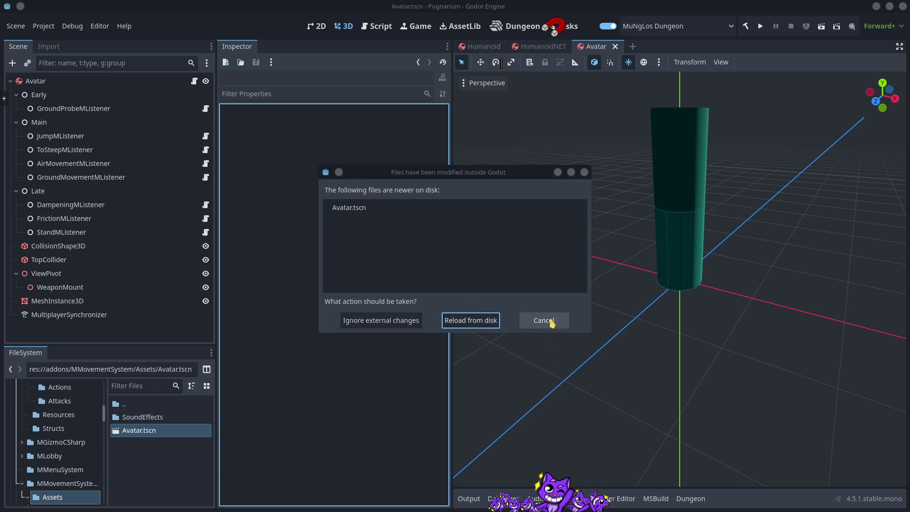
# - Reload the externally modified Avatar.tscn from disk and close Godot
pyautogui.click(492, 321)
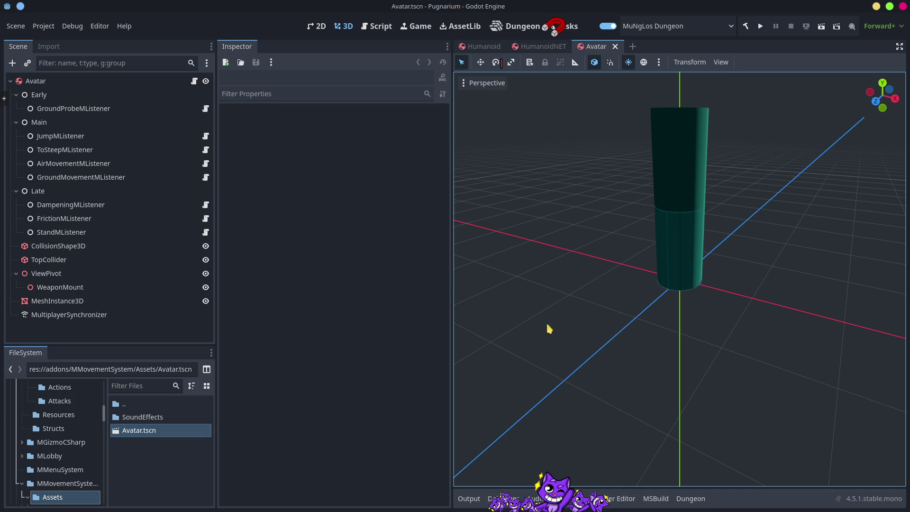
pyautogui.click(903, 6)
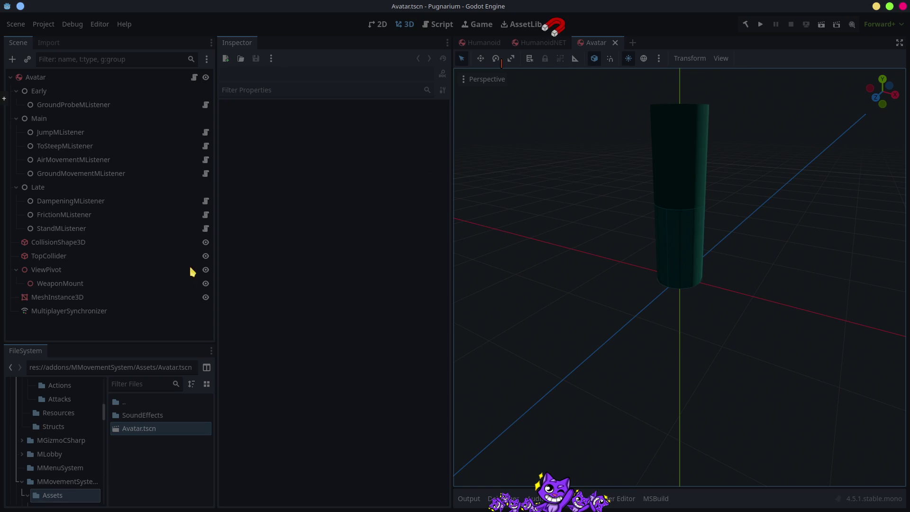